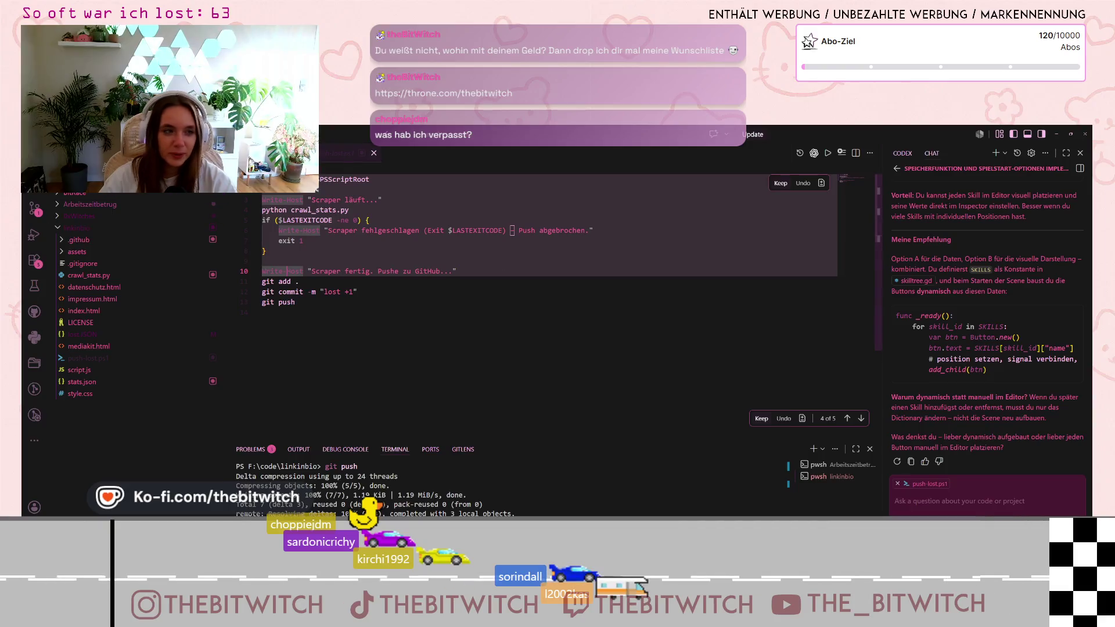
Show Source Control and inspect an earlier scraper commit below the newest 'dingsda' commit.
click(34, 208)
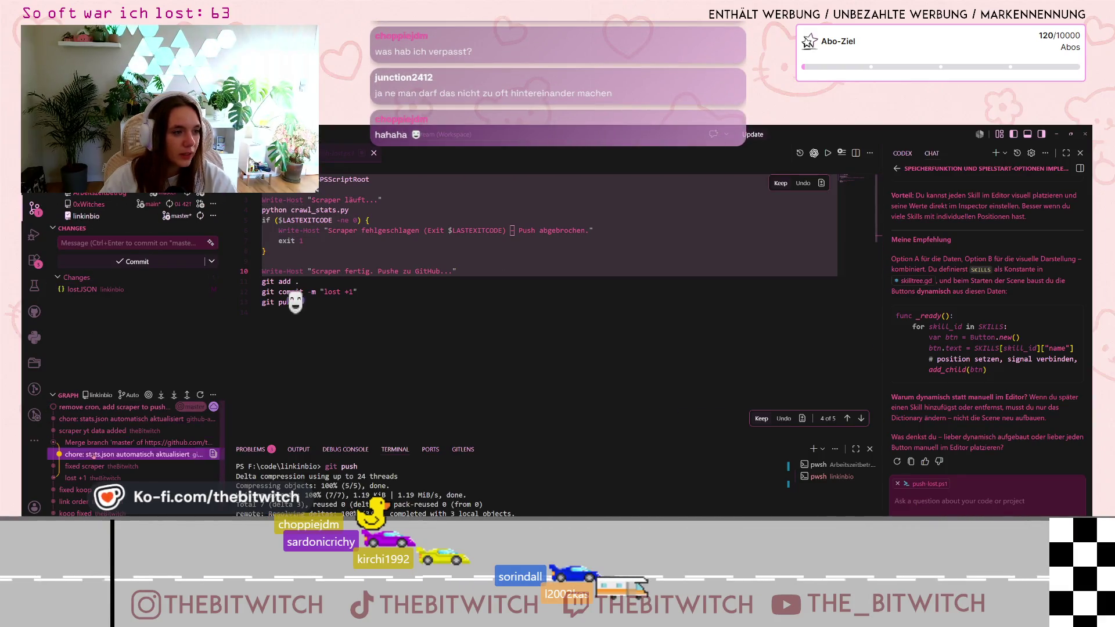
click(72, 408)
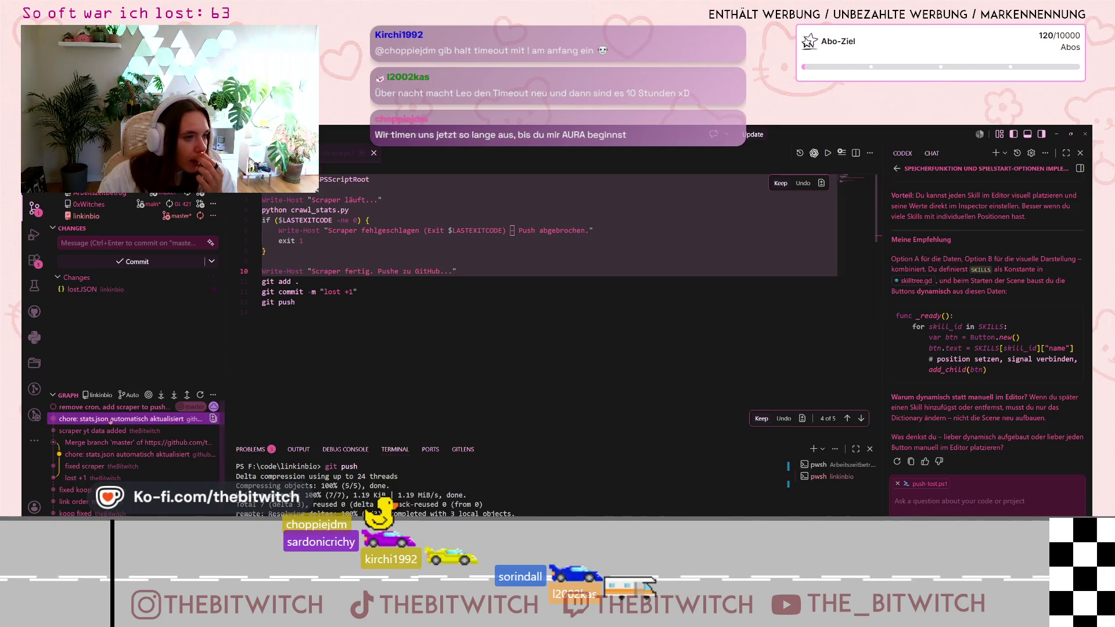
mouse_move(145, 410)
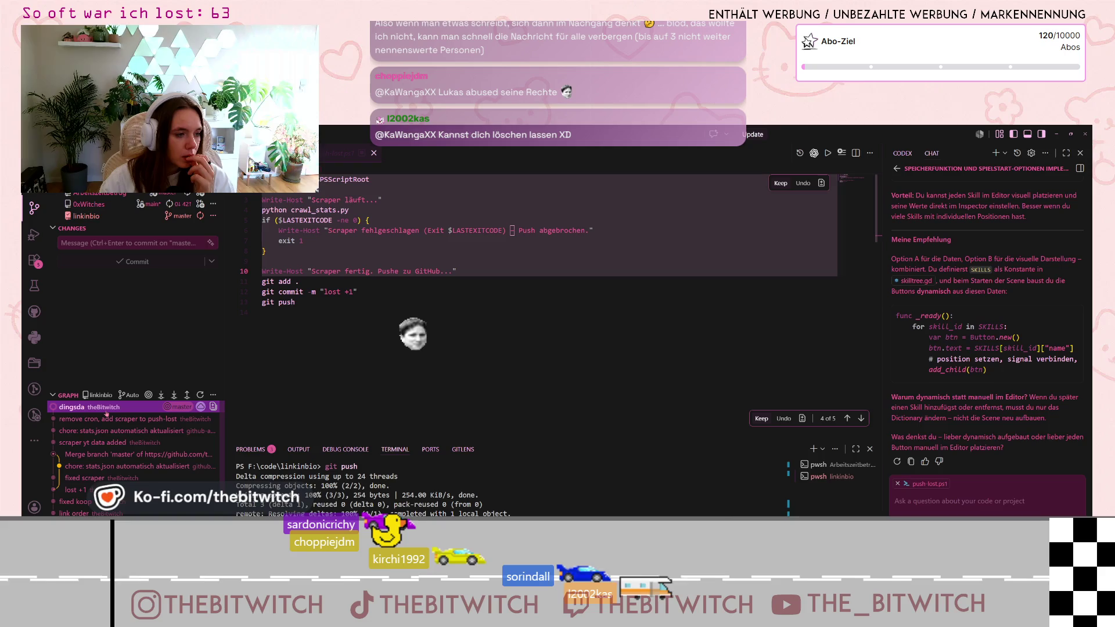
mouse_move(107, 413)
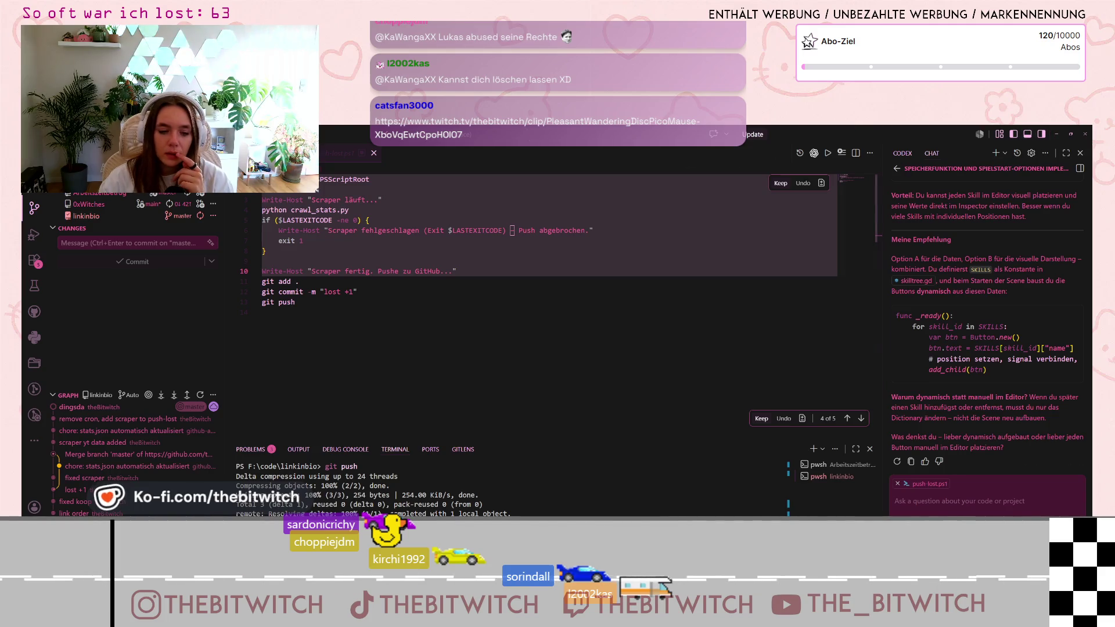
Minimize VS Code to reveal the link-in-bio page with its lost counter at 63.
click(1056, 134)
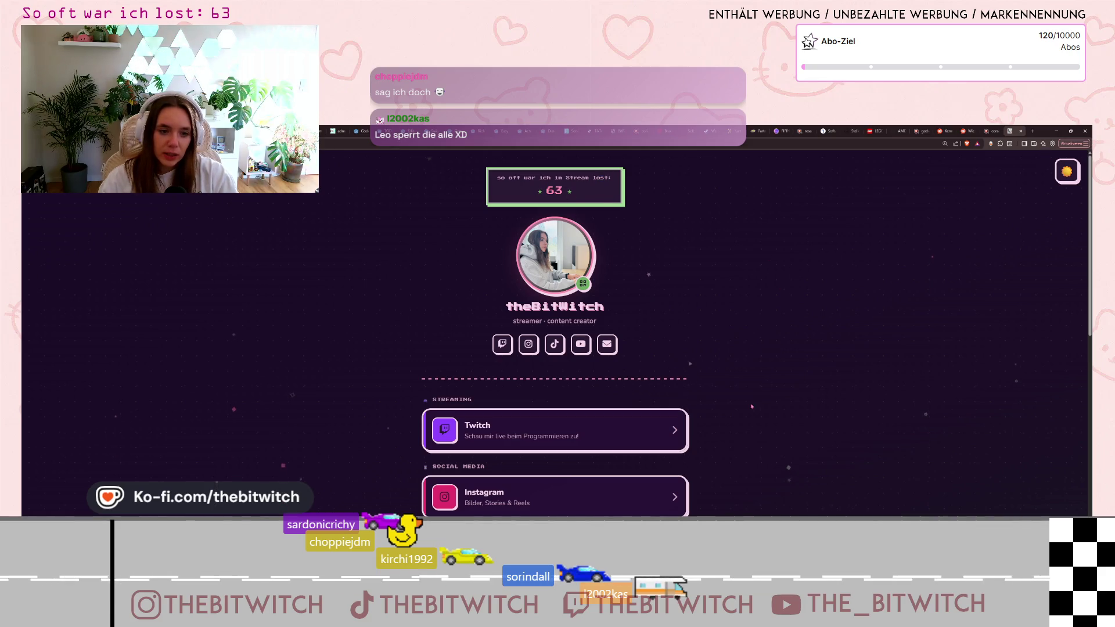
Open the Media Kit page from the link page and scroll through its stats.
scroll(752, 406, down, 8)
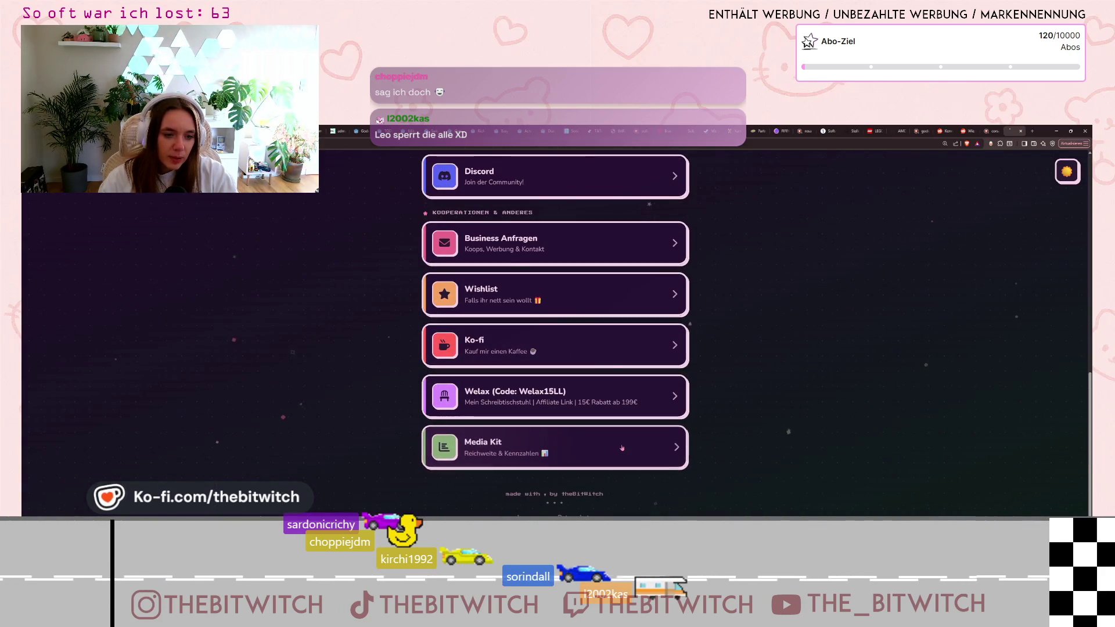
click(622, 448)
scroll(628, 435, down, 10)
scroll(628, 434, up, 5)
scroll(761, 362, down, 5)
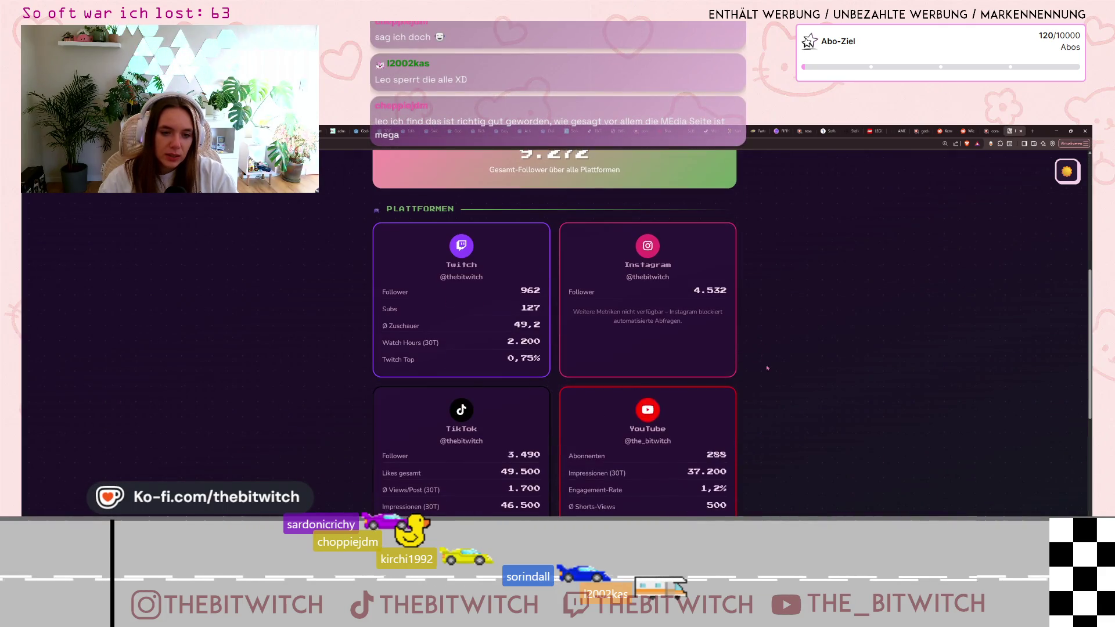
scroll(762, 362, up, 5)
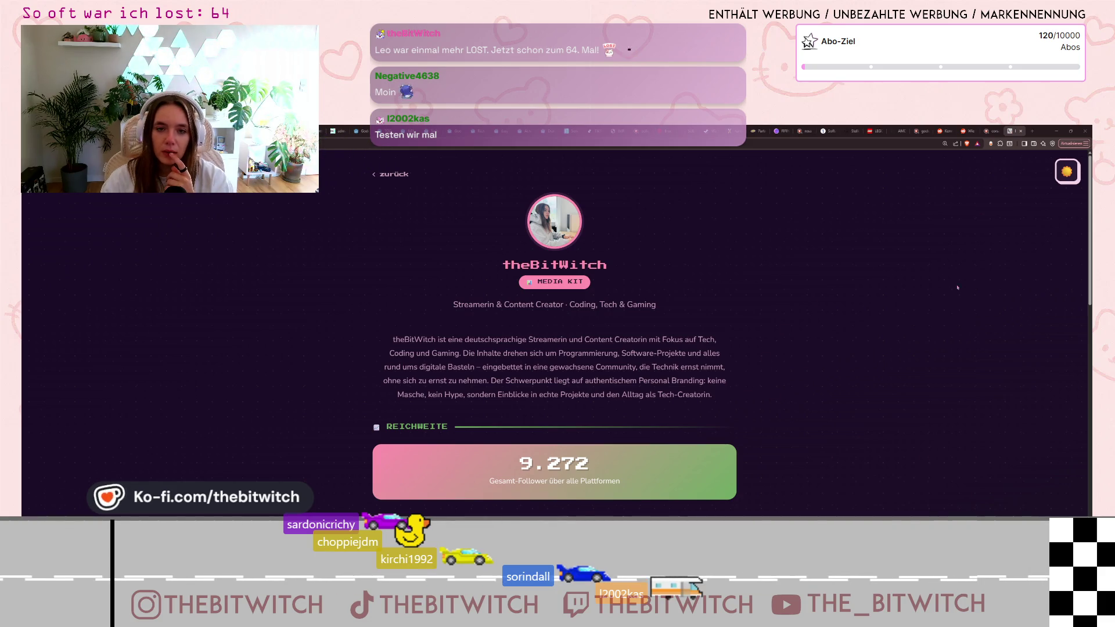
Hide the Streamer.bot window and bring VS Code back to the front.
key(alt+Tab)
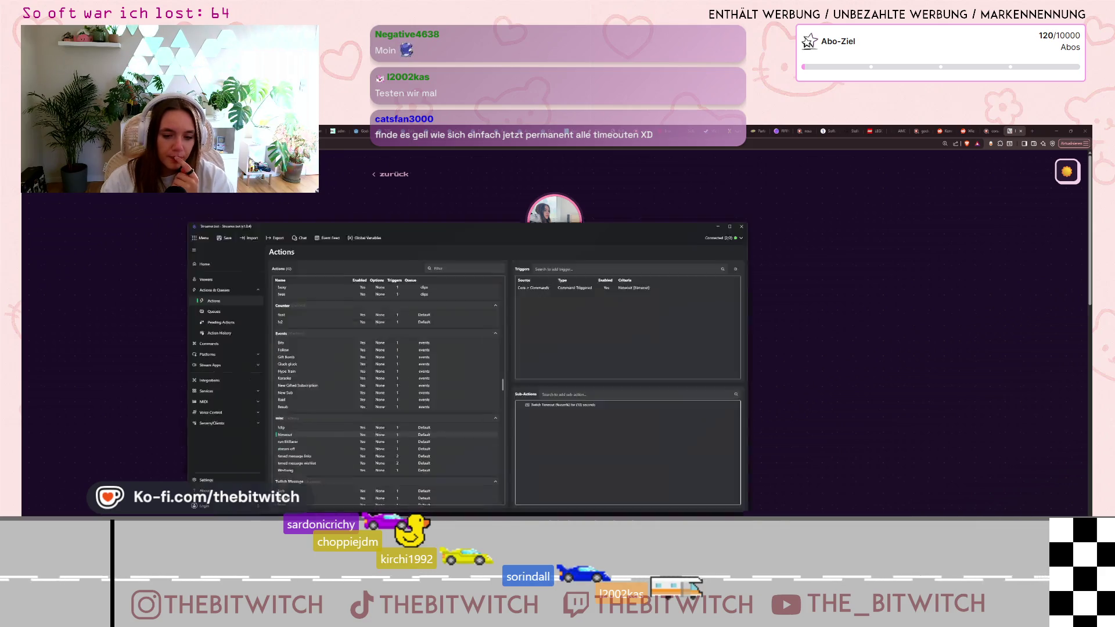
click(747, 174)
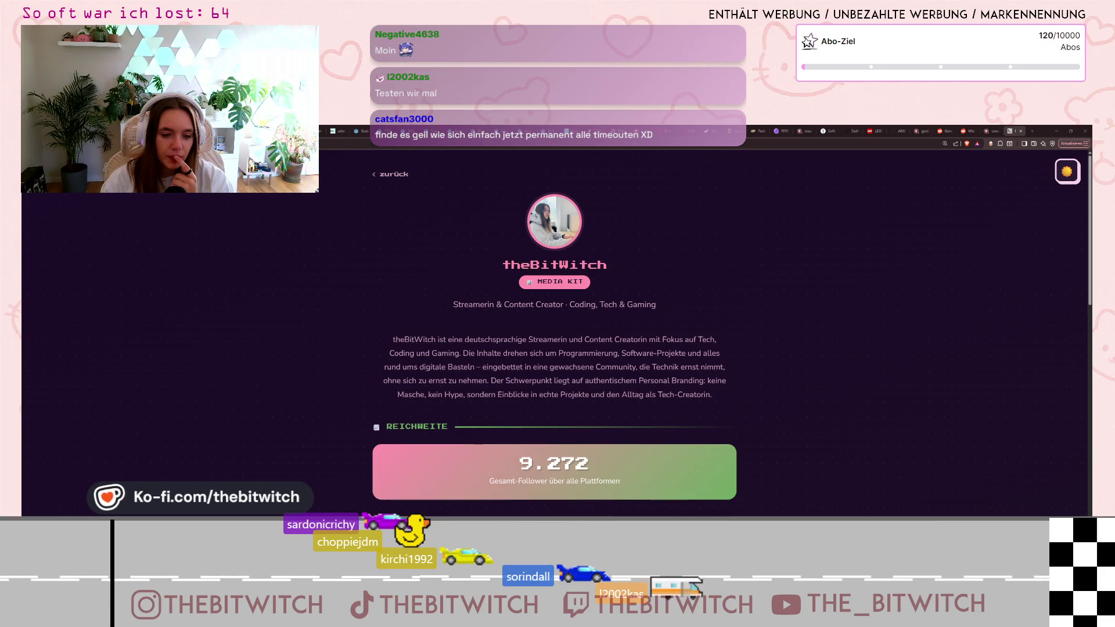
key(alt+Tab)
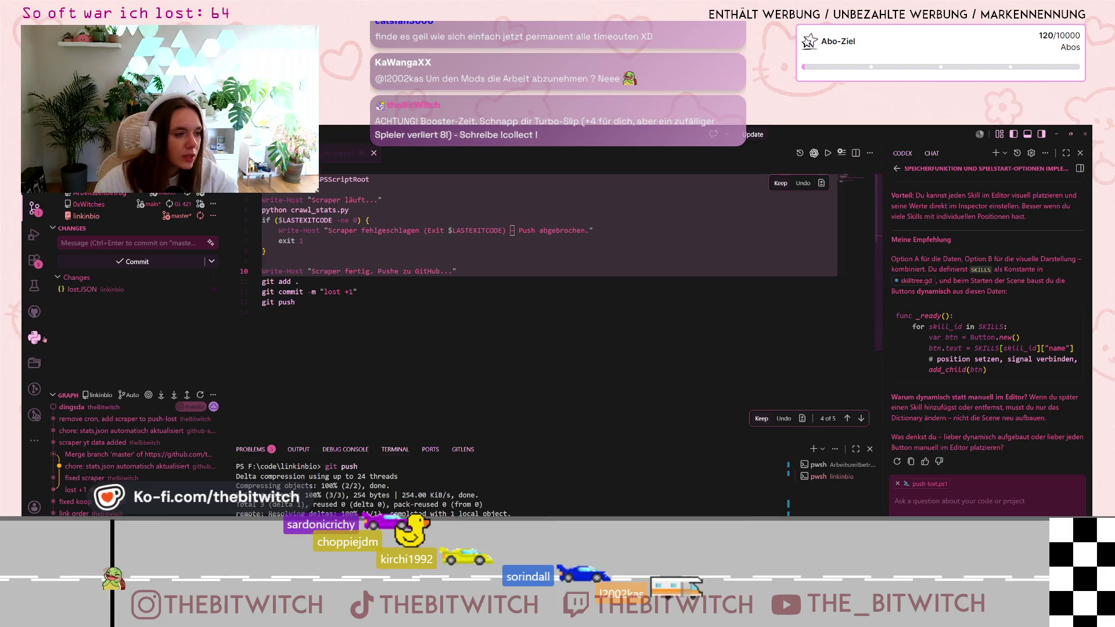
Remove the 'exit 1' line from the scraper-failure if block and save the script.
key(ctrl+shift+e)
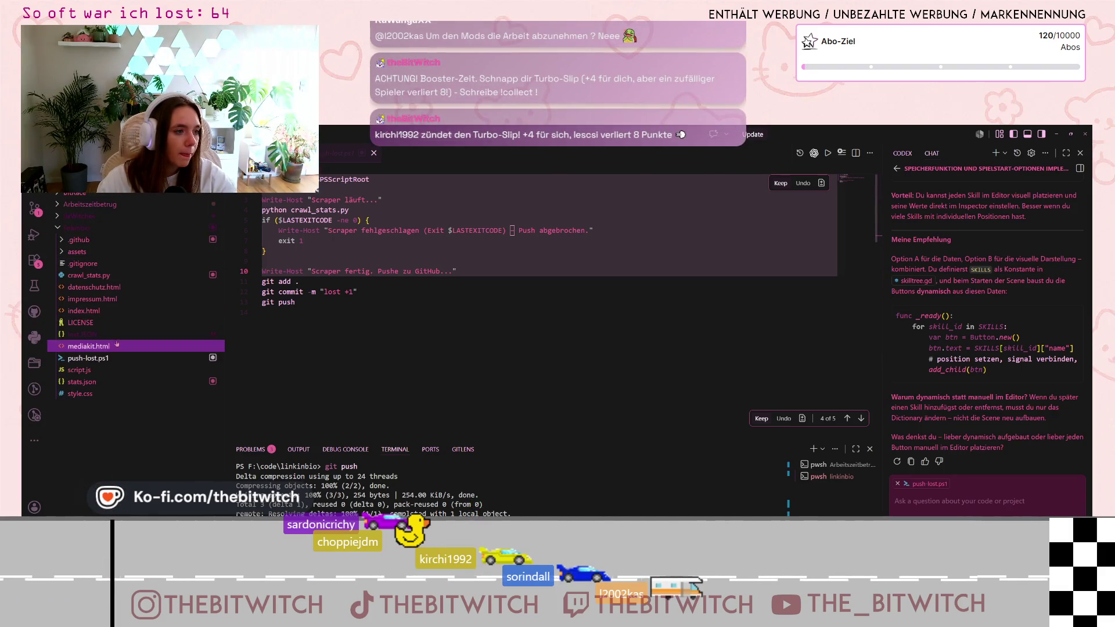
click(459, 238)
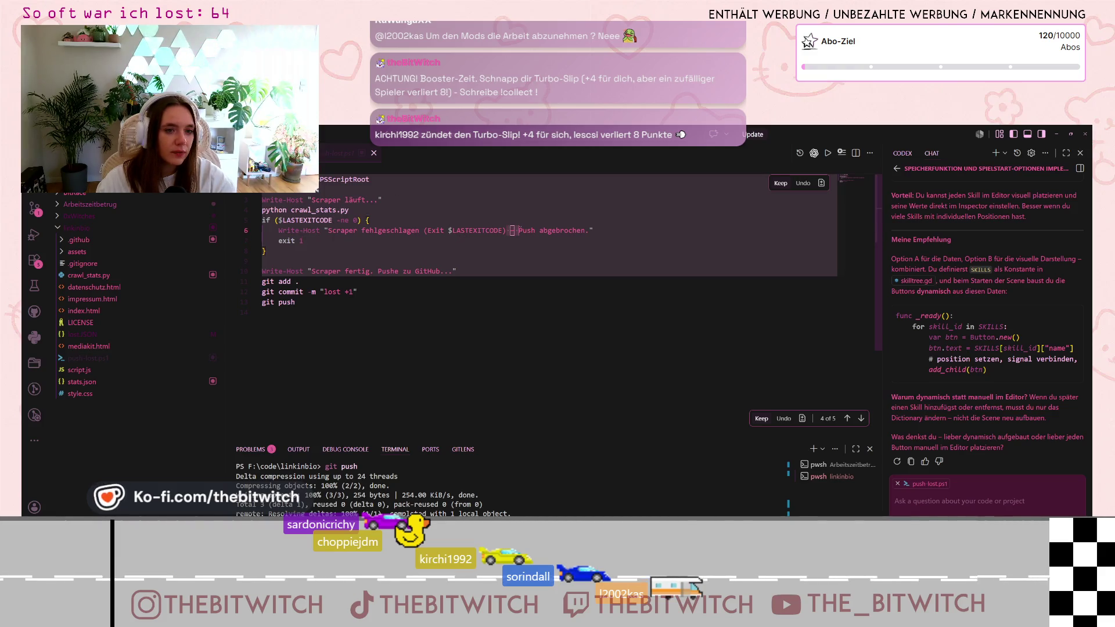
click(556, 231)
click(521, 233)
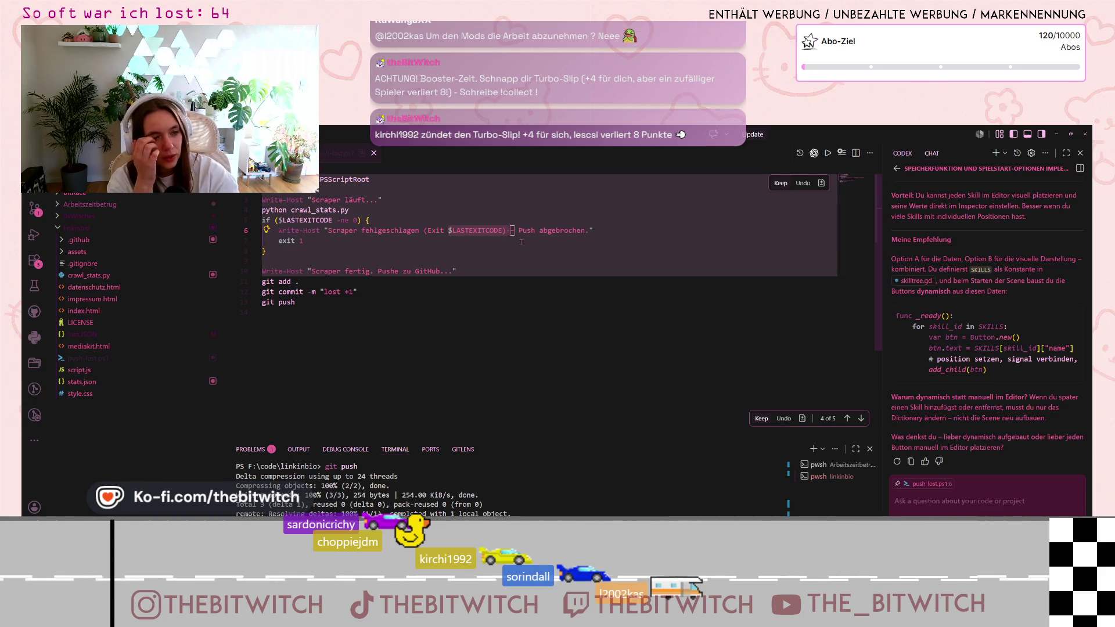
drag(303, 240, 278, 240)
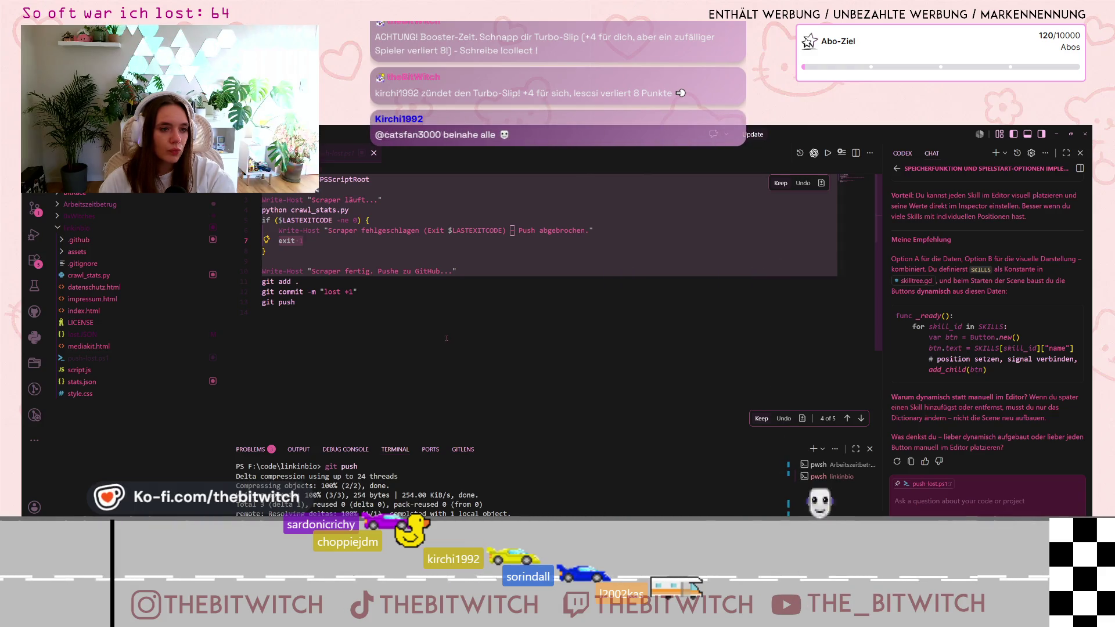
key(BackSpace)
key(BackSpace)
key(BackSpace)
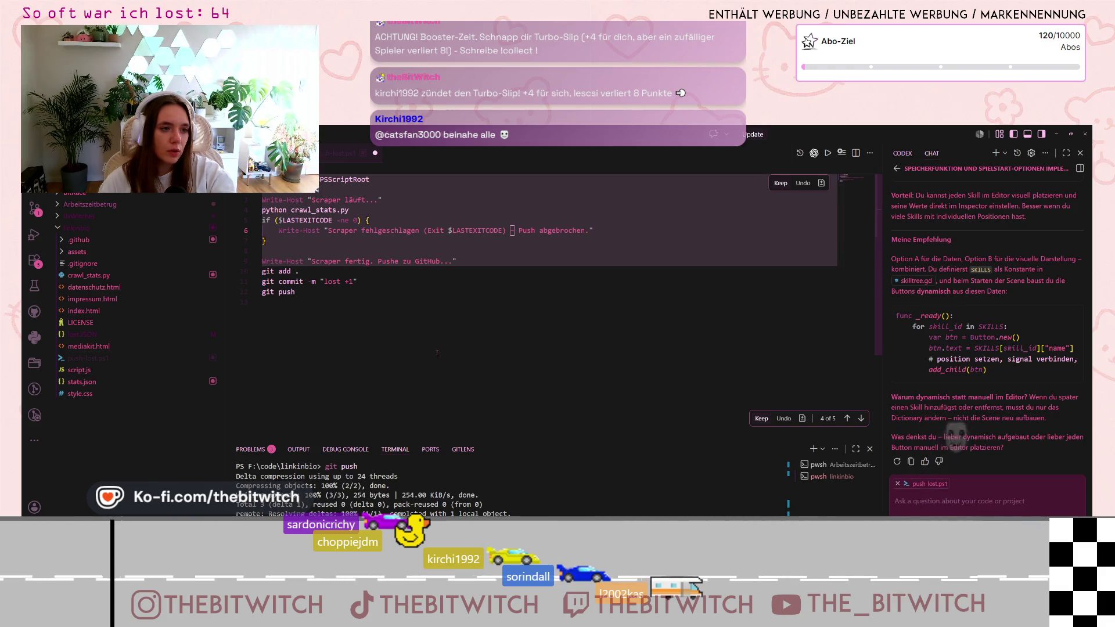
key(ctrl+s)
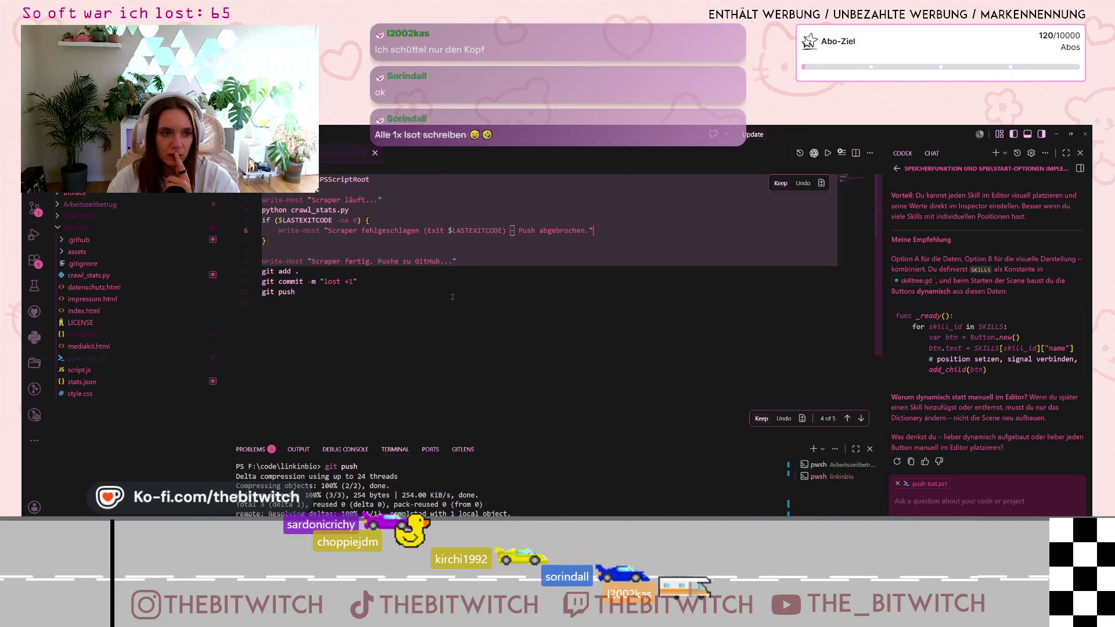
Review the script's lines 3–9 and source control, dismissing the 'Leo war LOST!!' messages.
click(294, 241)
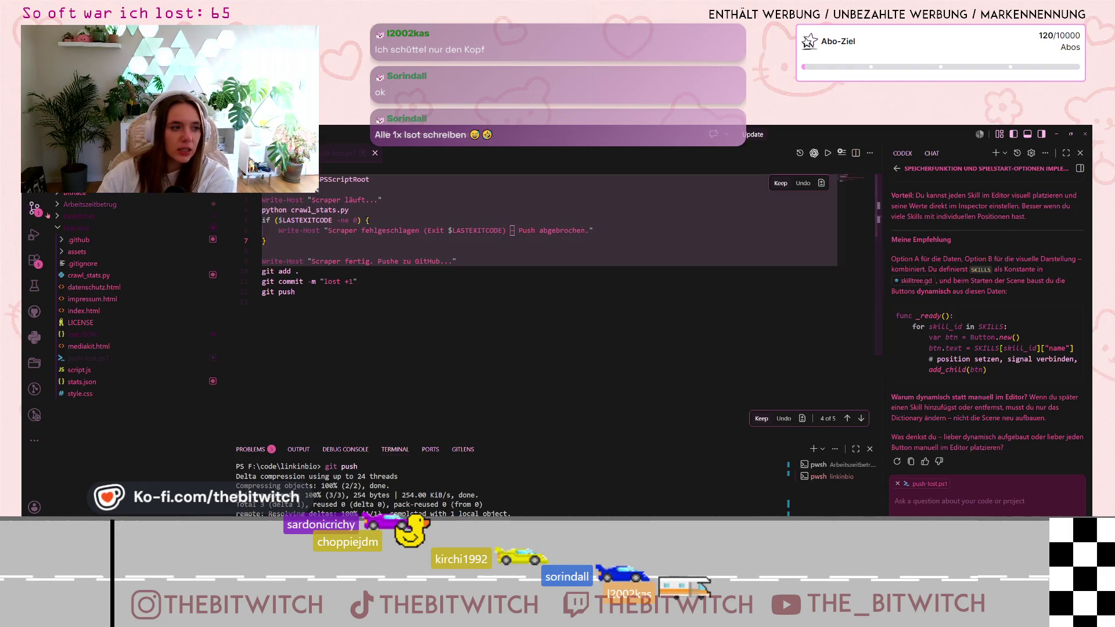
key(ctrl+shift+g)
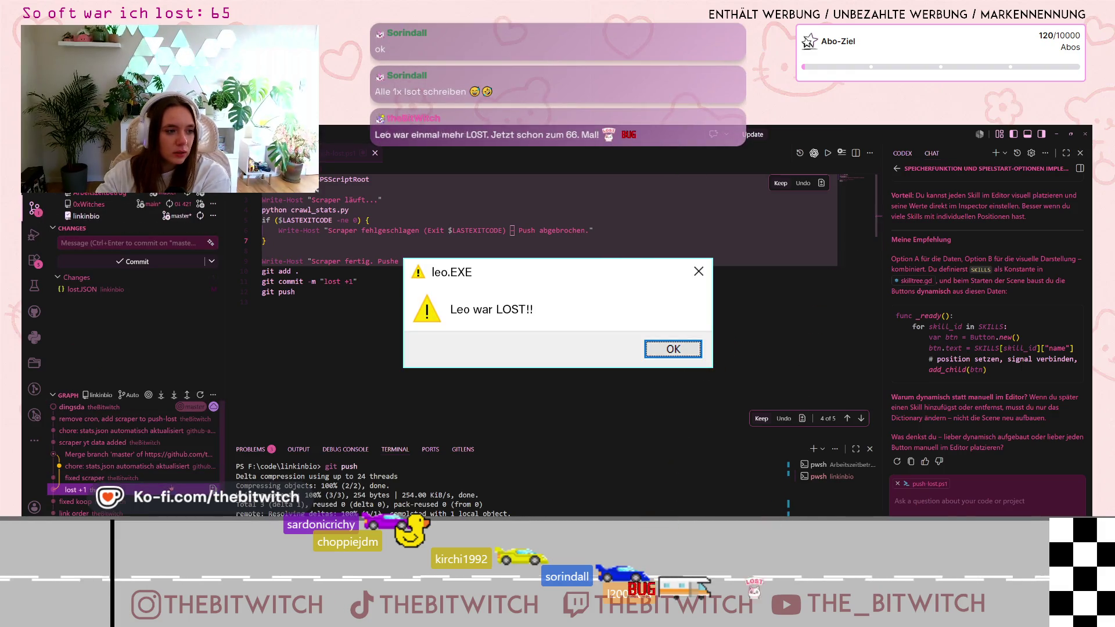
click(674, 349)
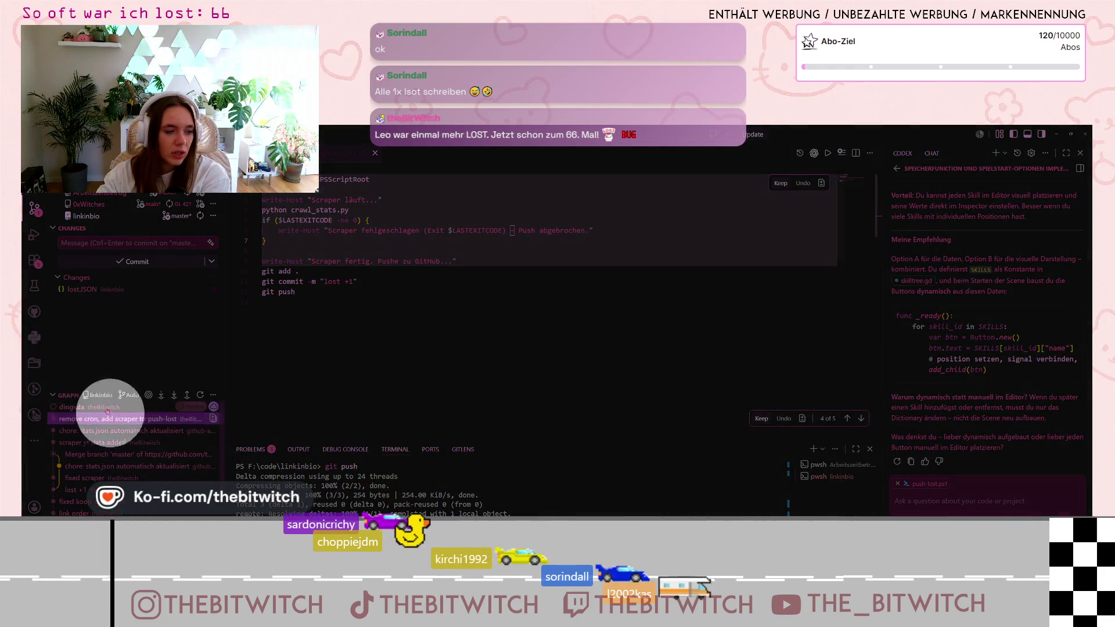
click(367, 341)
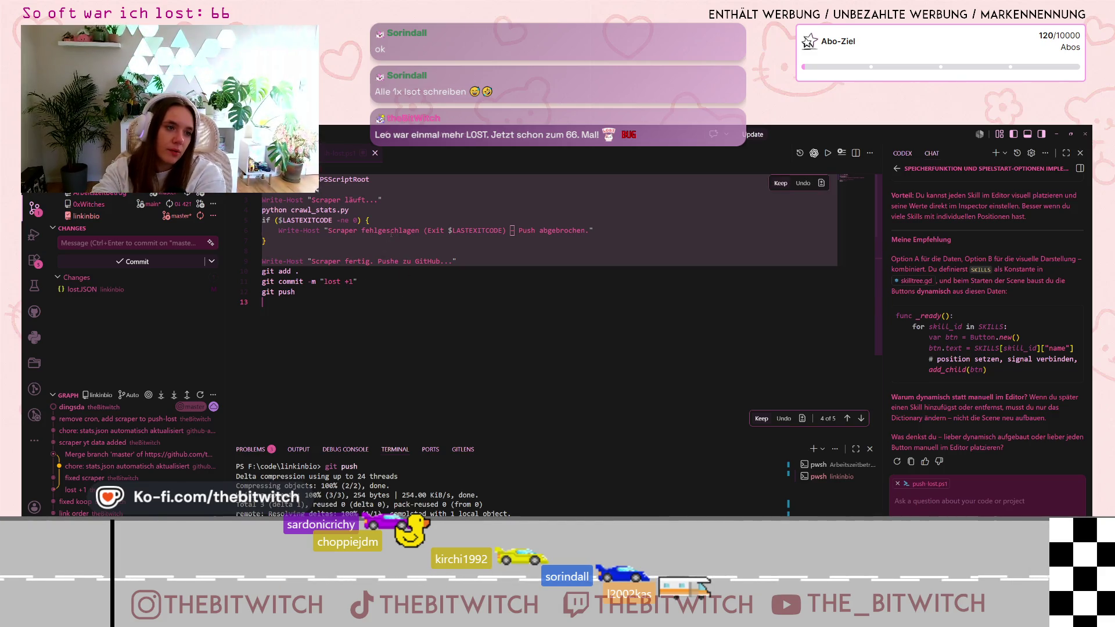
mouse_move(459, 261)
mouse_down()
mouse_move(273, 240)
mouse_move(299, 207)
mouse_move(270, 200)
mouse_up()
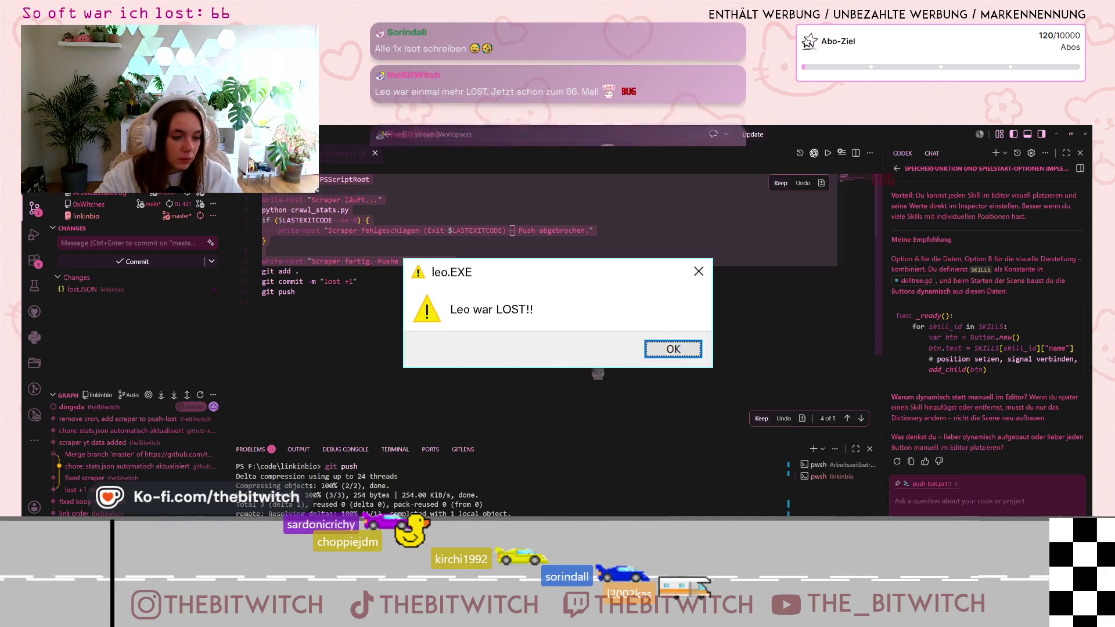
key(Return)
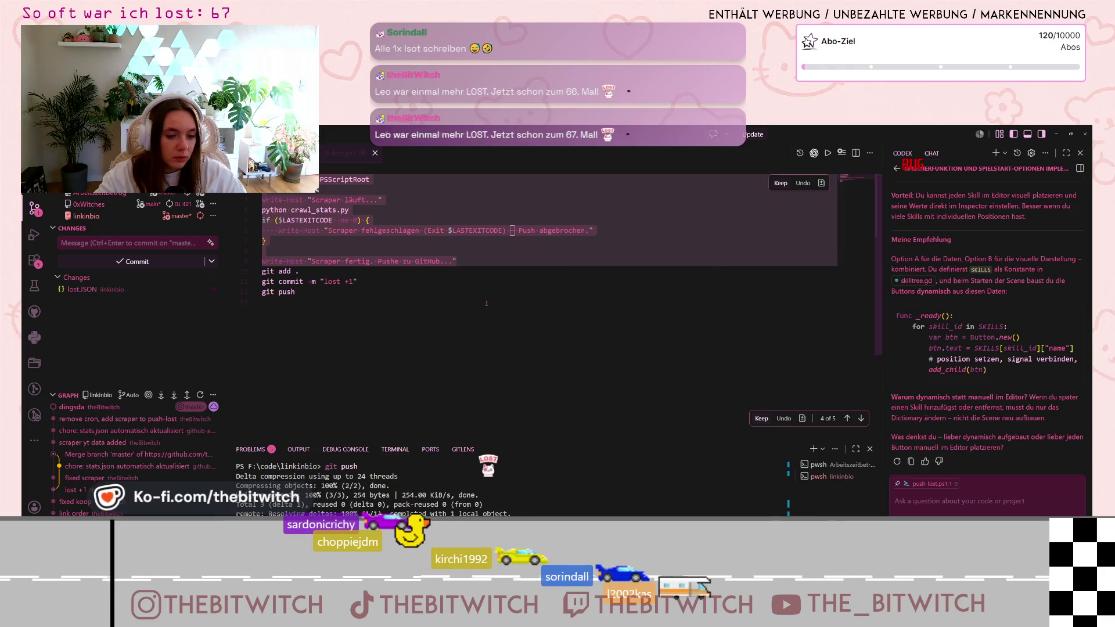
click(401, 239)
drag(474, 264, 308, 181)
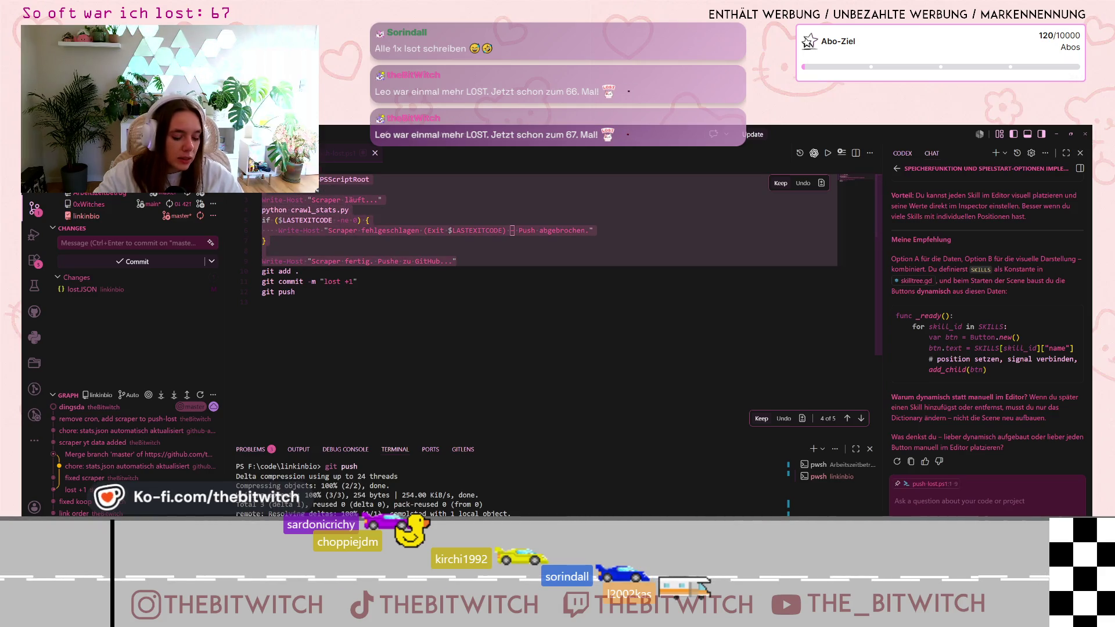
click(317, 189)
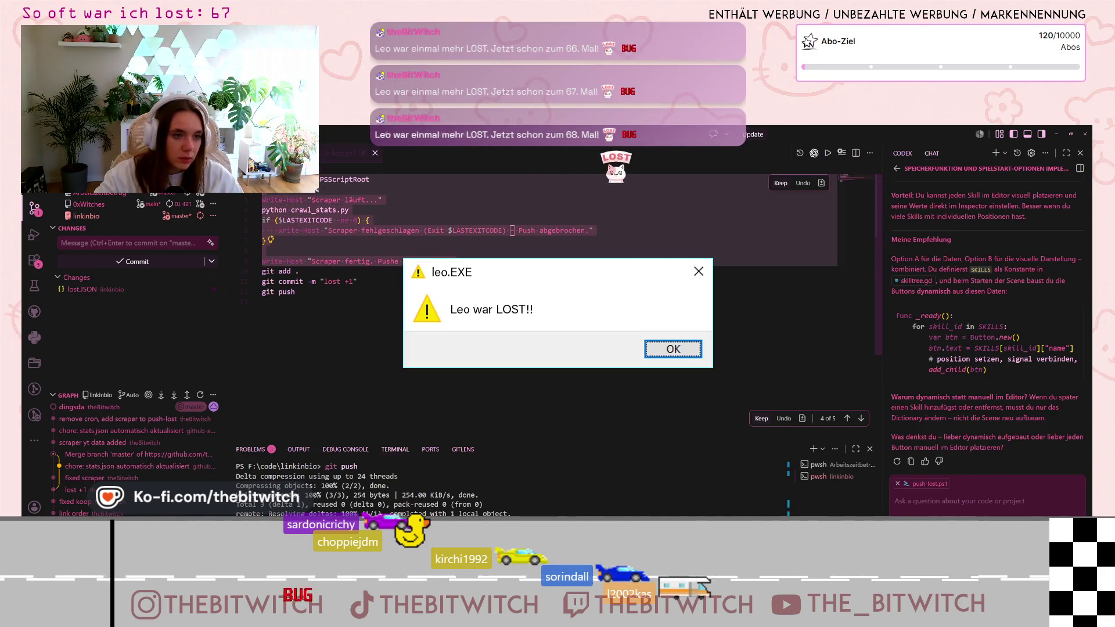
key(Return)
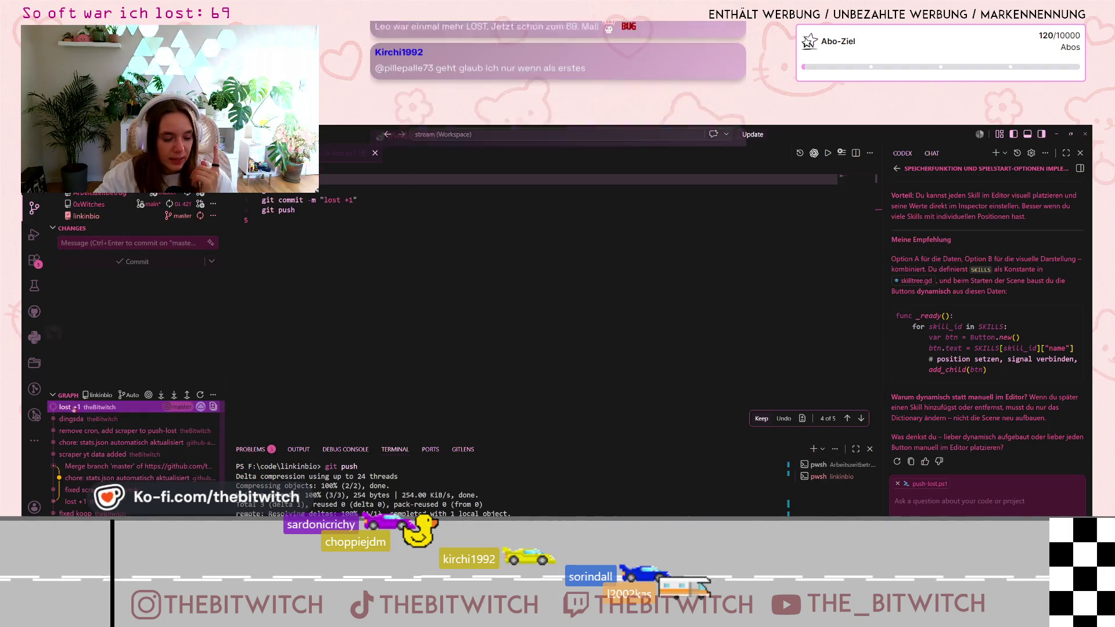
Minimize VS Code and go back from the media kit to the main link page.
click(1059, 135)
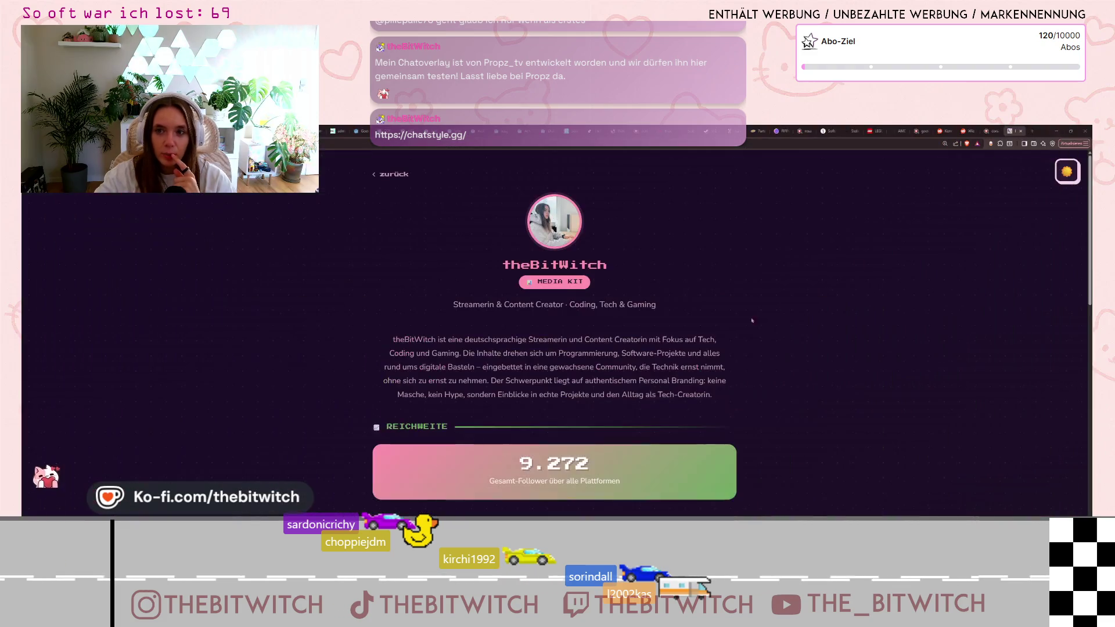
scroll(780, 375, down, 5)
scroll(668, 424, up, 3)
scroll(555, 481, down, 8)
scroll(555, 481, up, 10)
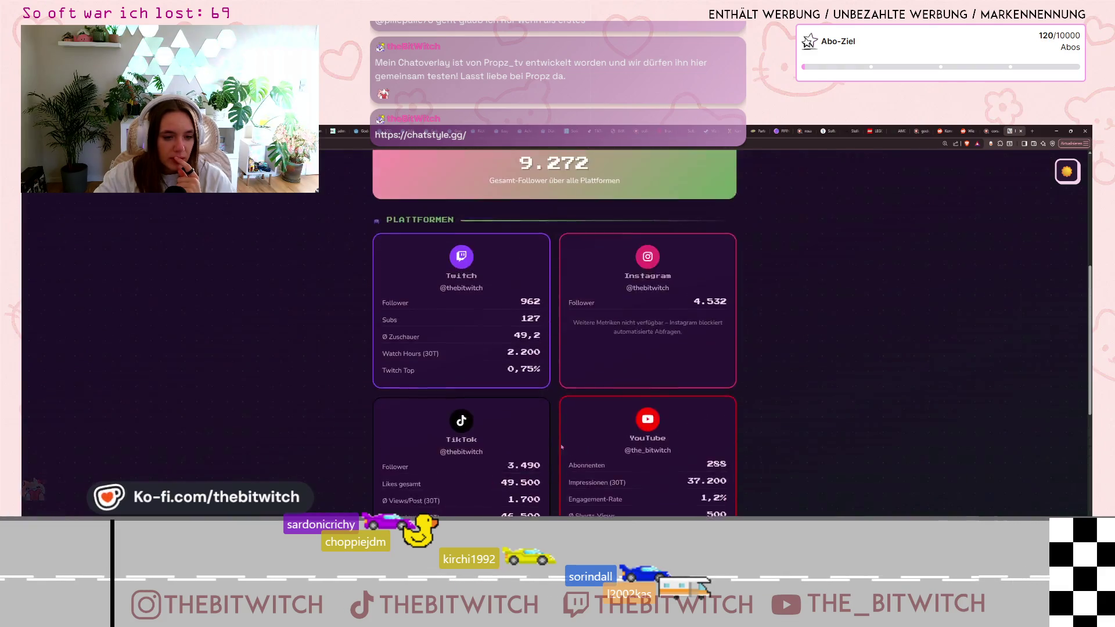
click(394, 175)
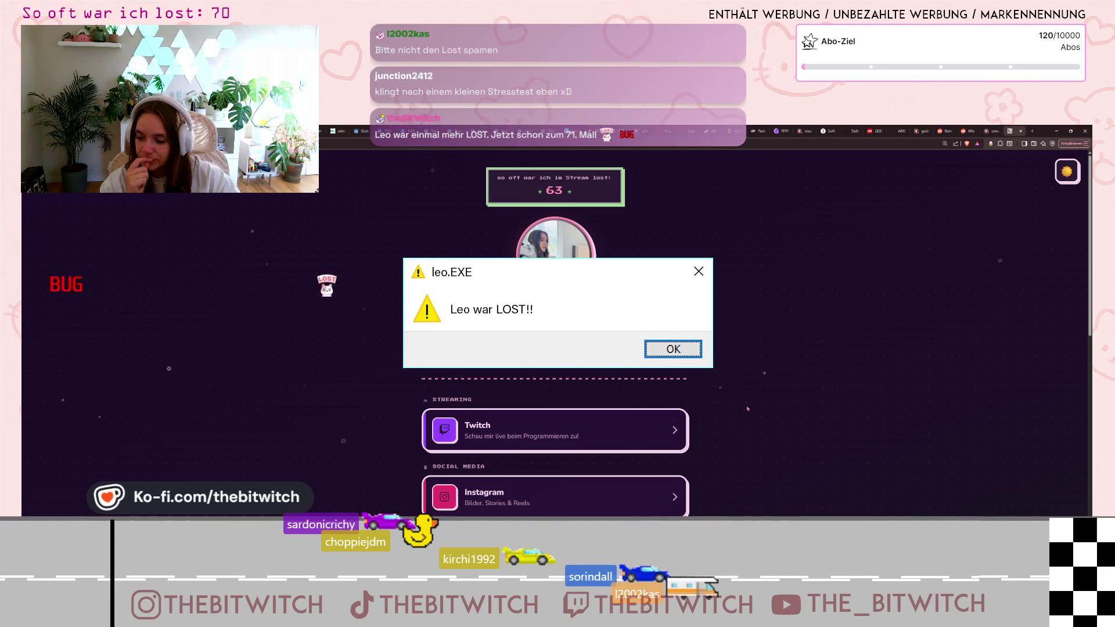
Dismiss the leo.EXE LOST alert so the lost +1 commit raises the counter to 72.
key(Return)
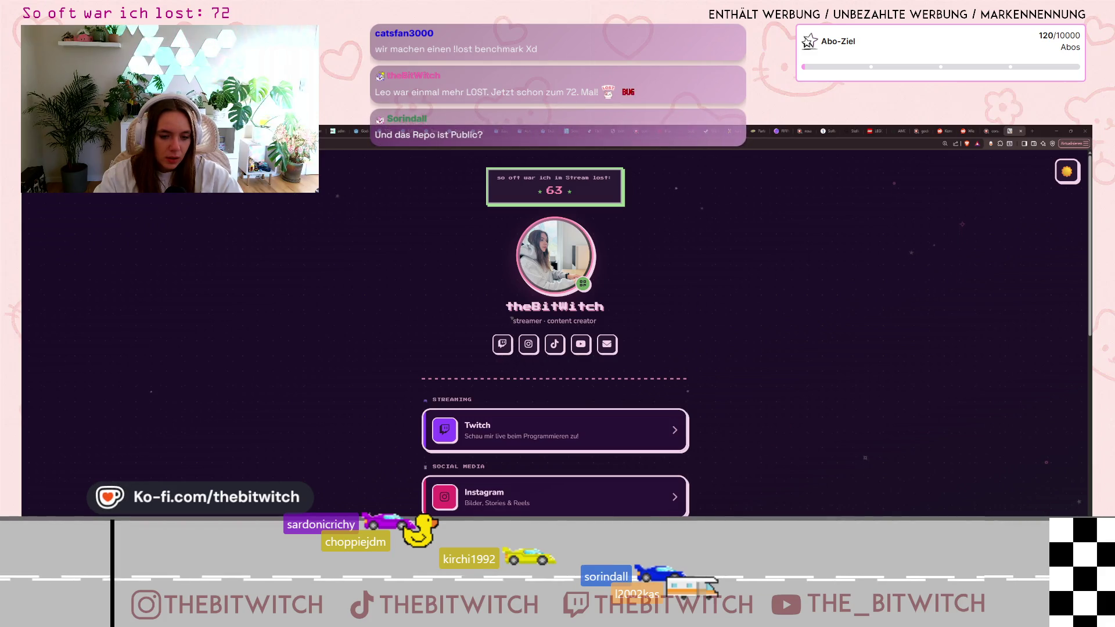
key(alt+Tab)
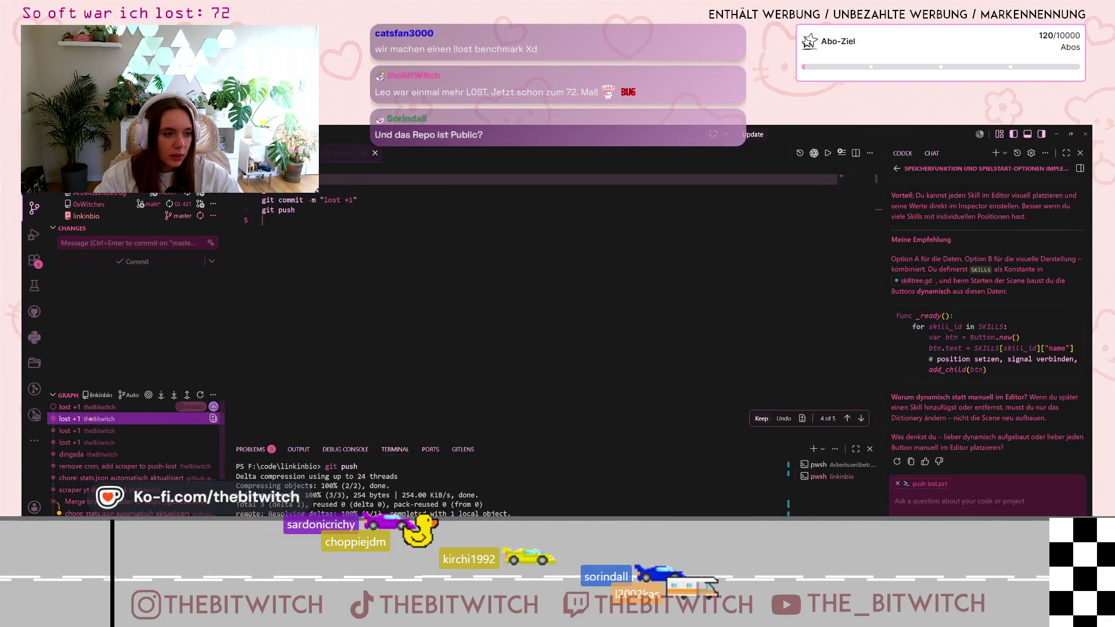
Check the pushed 'lost +1' commit in the GitLens graph and terminal output.
mouse_move(70, 415)
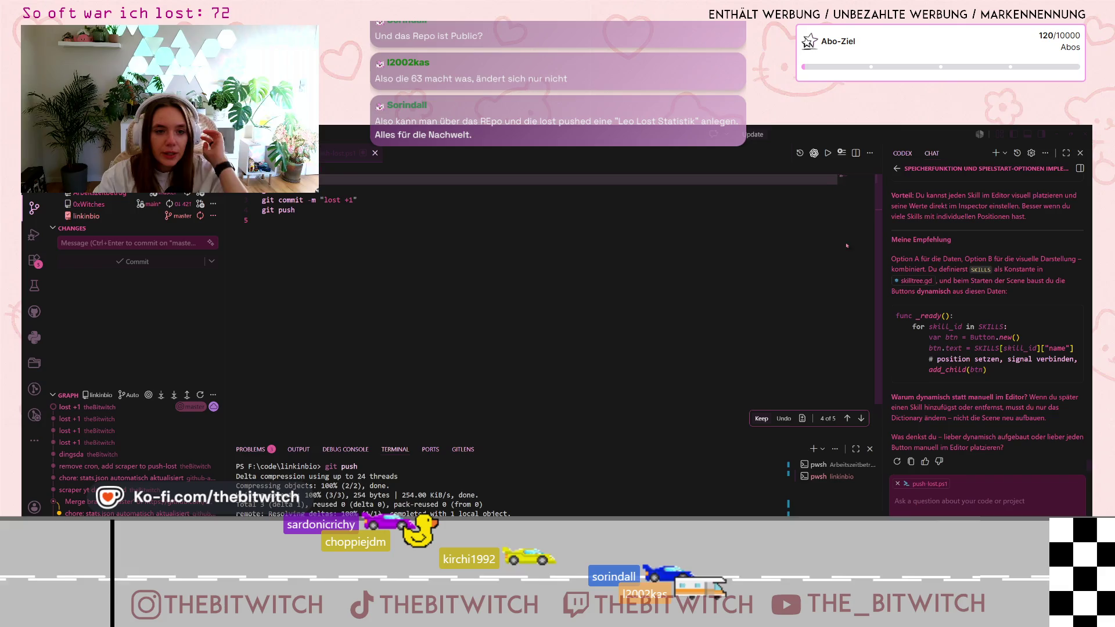
key(alt+Tab)
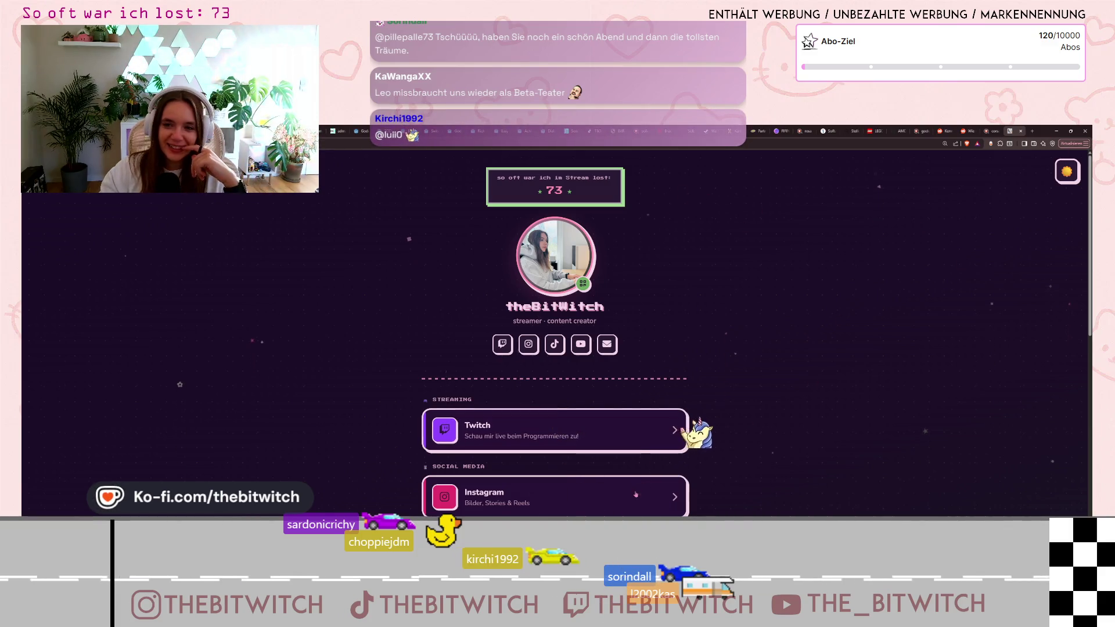
Confirm the live page's lost counter reads 73, then return to the editor.
key(alt+Tab)
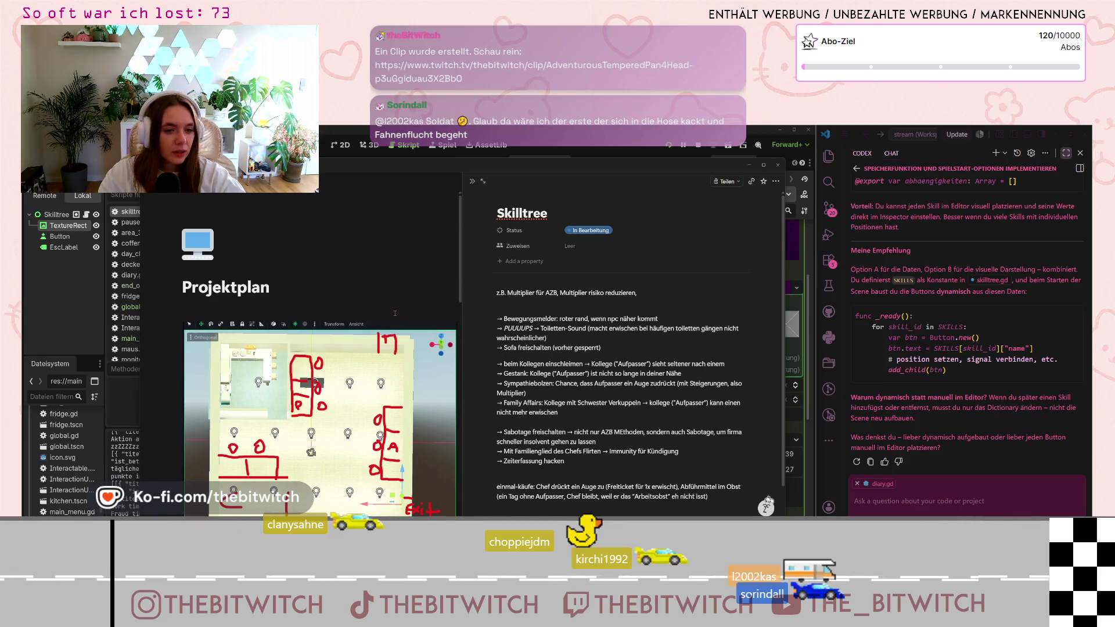
Bring Godot's skilltree.gd script editor in front of the Notion Skilltree page.
click(750, 166)
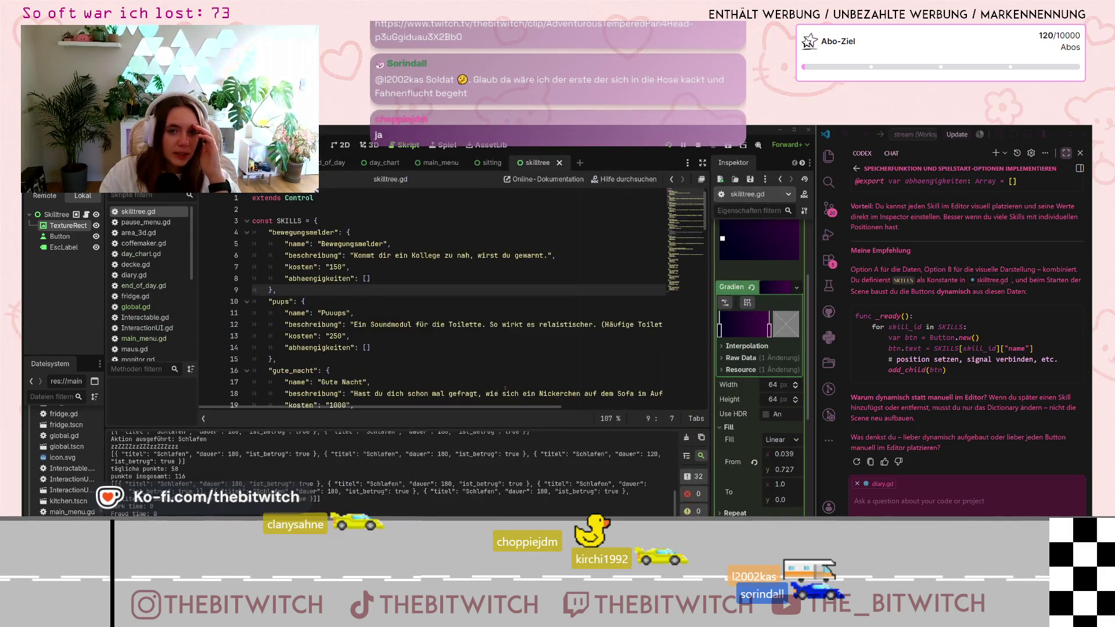
scroll(386, 288, down, 5)
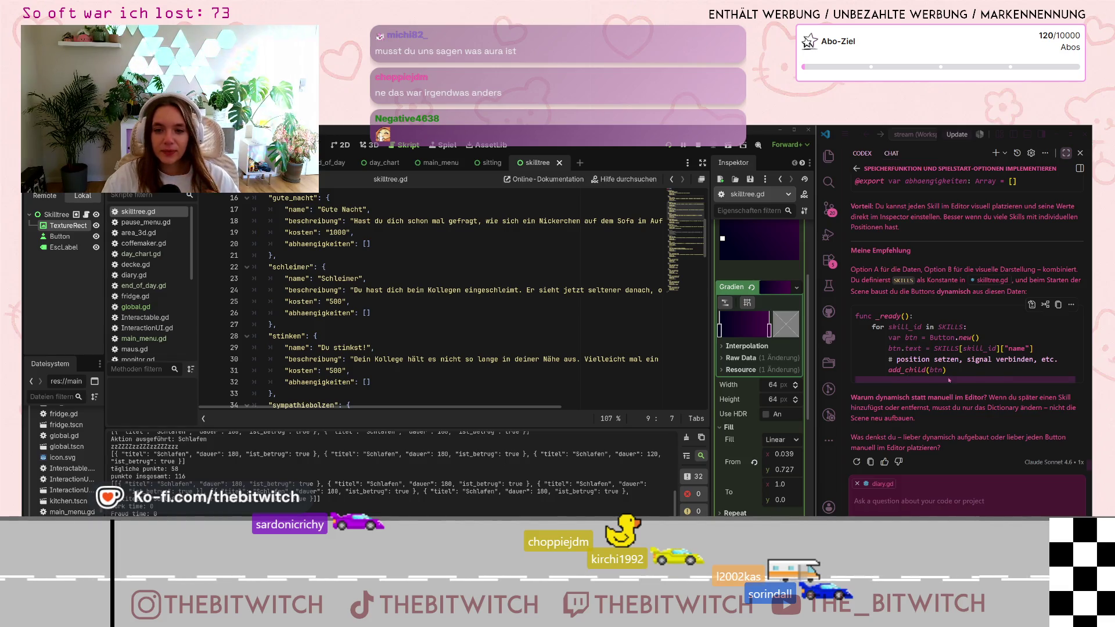
scroll(950, 380, up, 1)
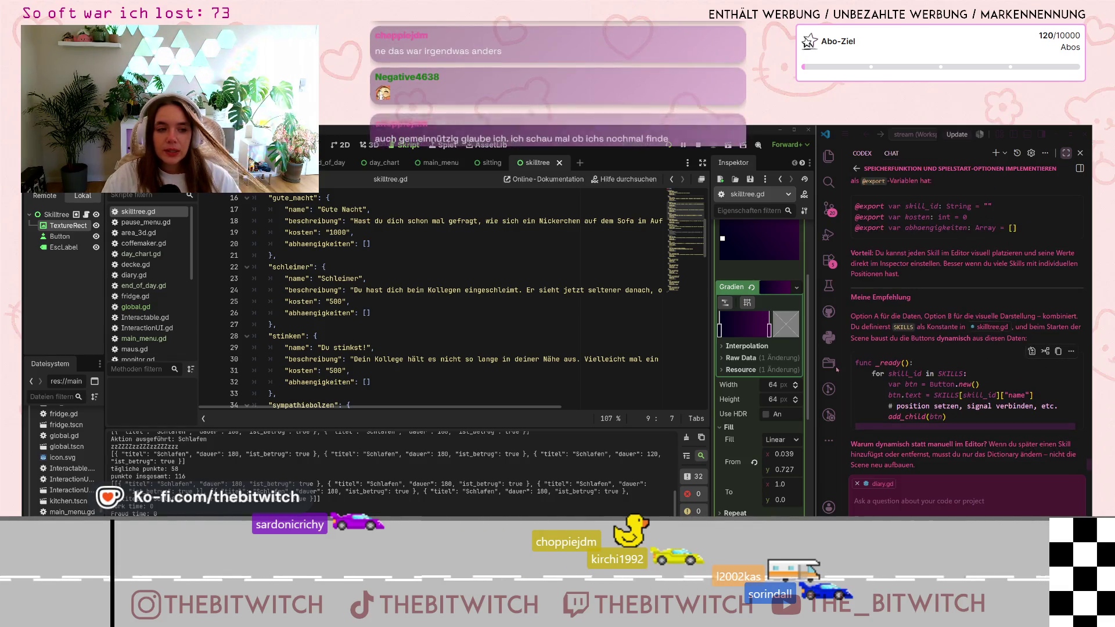
click(576, 278)
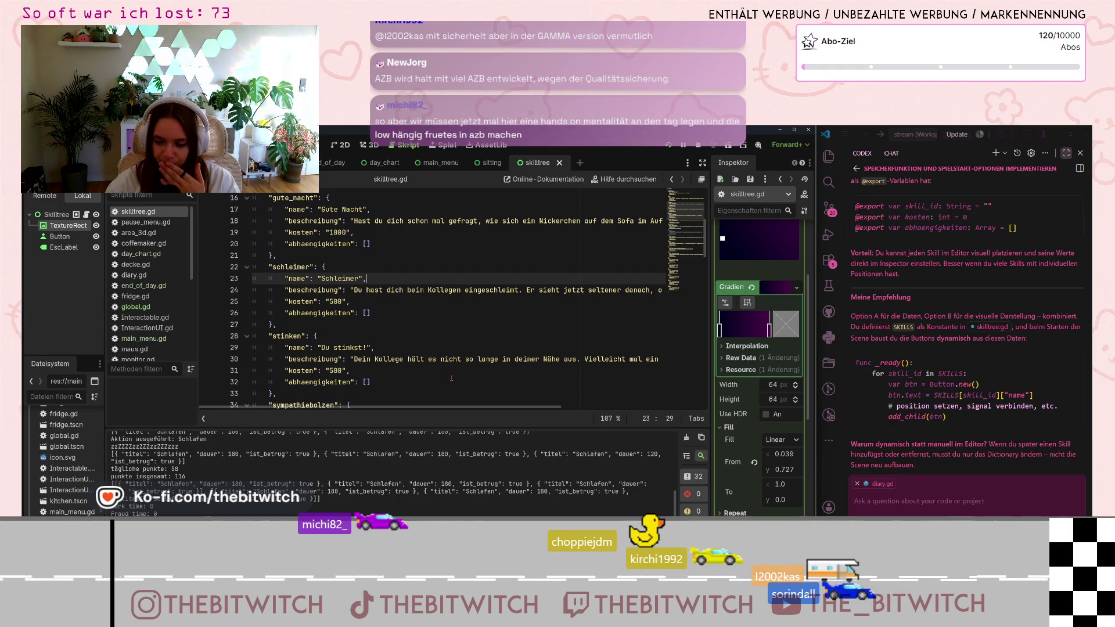
scroll(418, 349, down, 3)
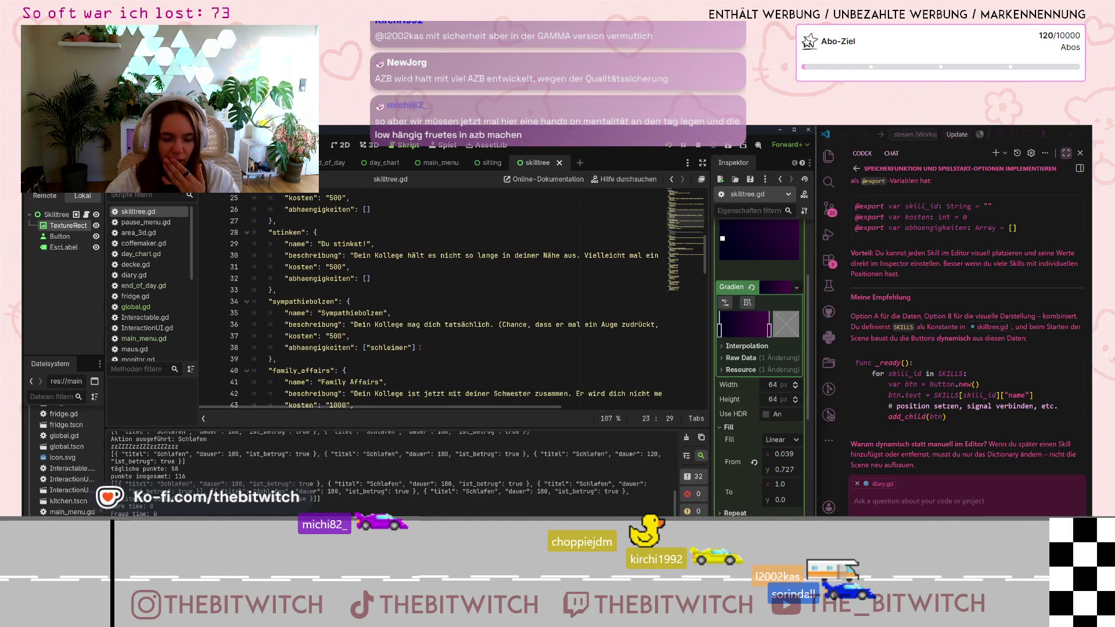
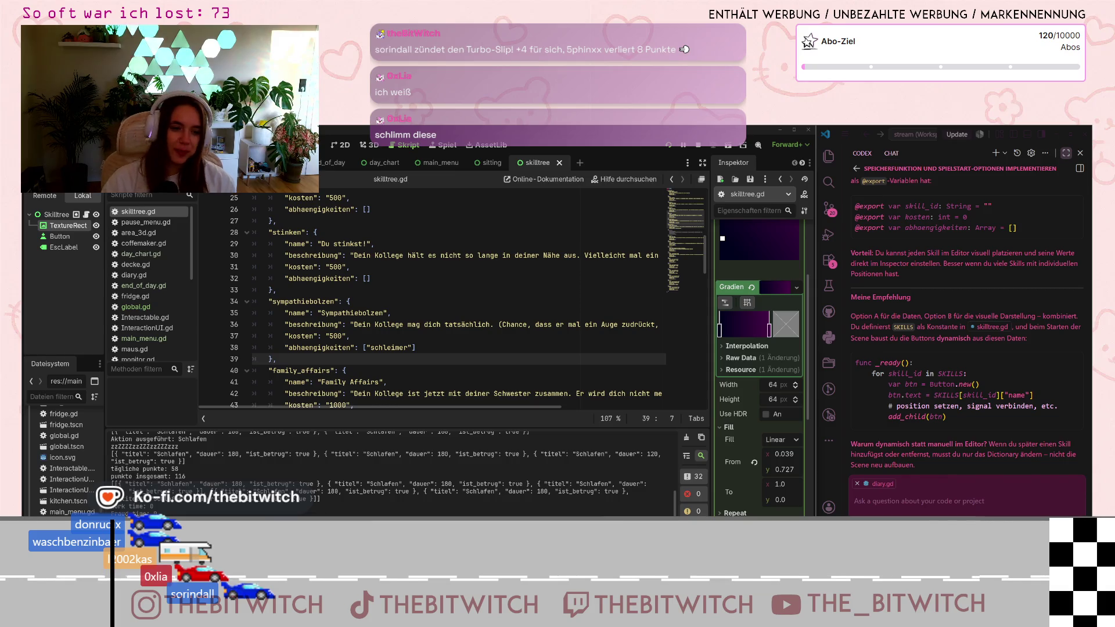
Stop the running game, look over skilltree.gd, and run the project again.
key(Up)
key(Up)
key(Up)
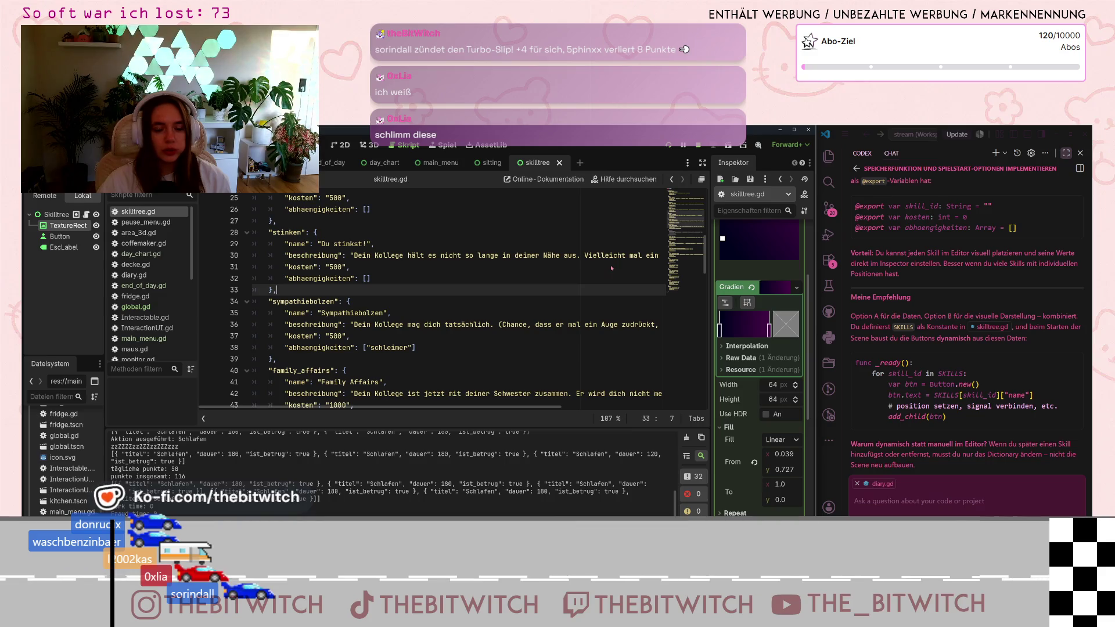
key(F8)
scroll(270, 316, down, 20)
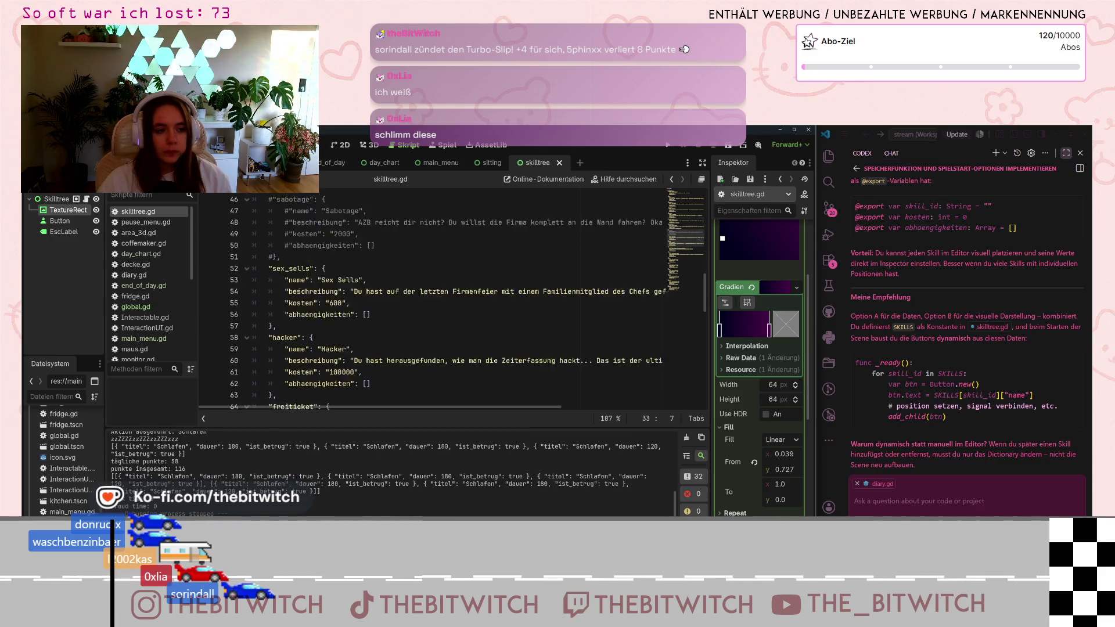
scroll(310, 311, up, 20)
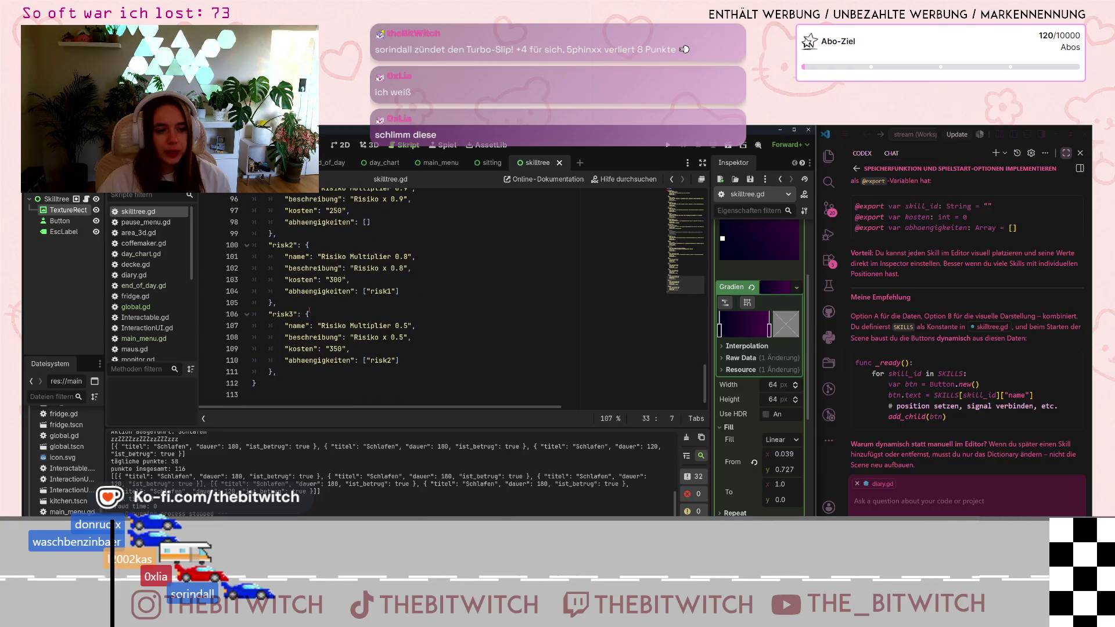
scroll(315, 328, up, 8)
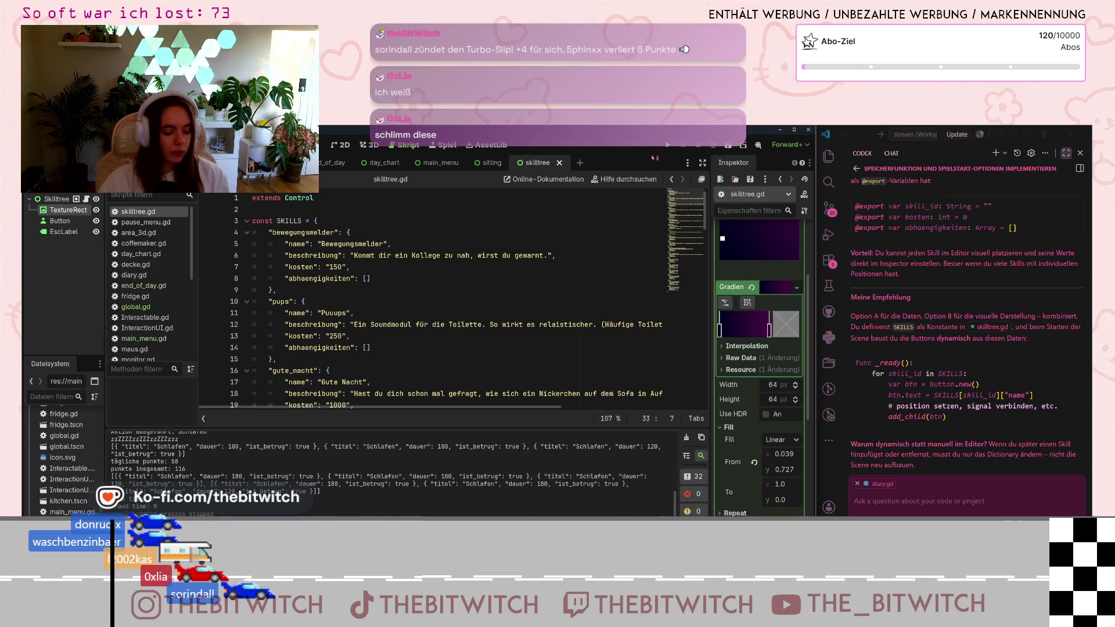
key(F5)
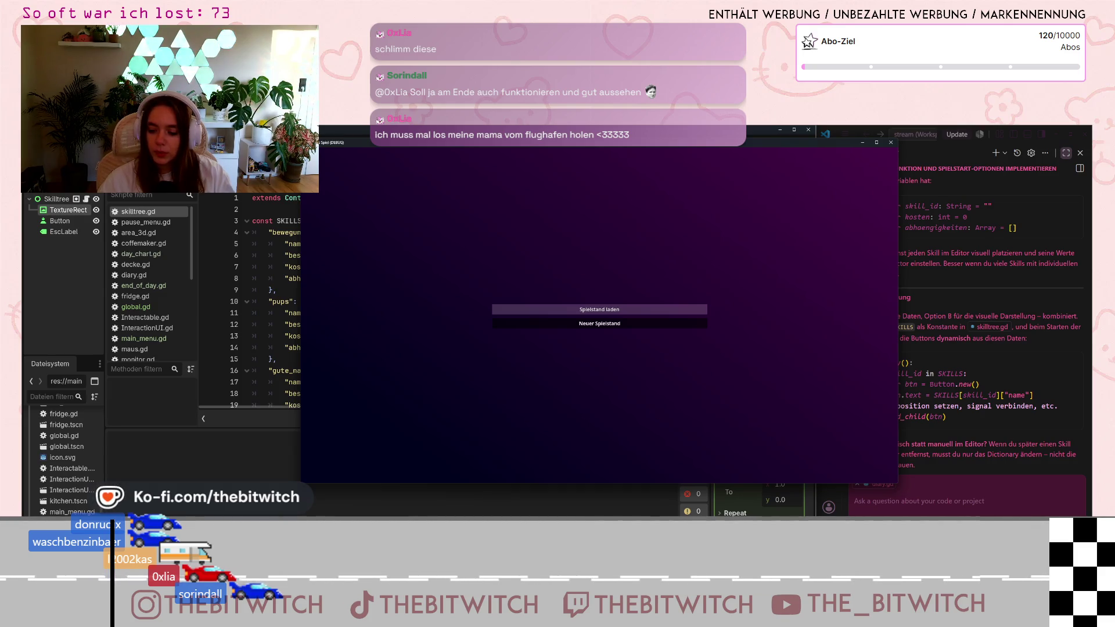
Start a new save, sleep on the sofa, reach the skill tree, then quit and select line 14.
click(599, 323)
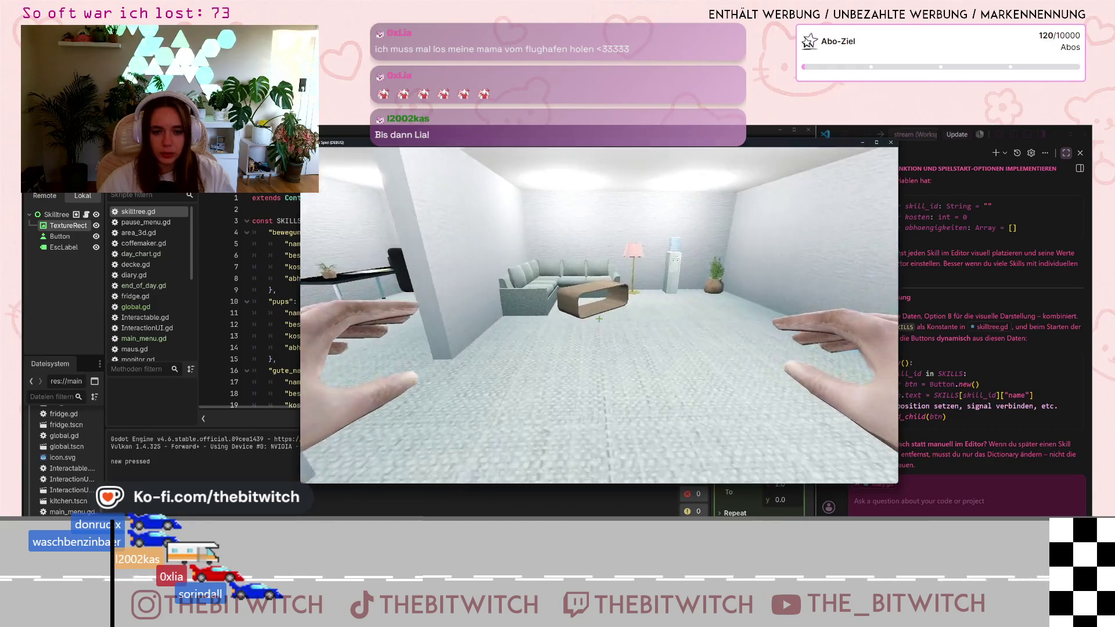
key(e)
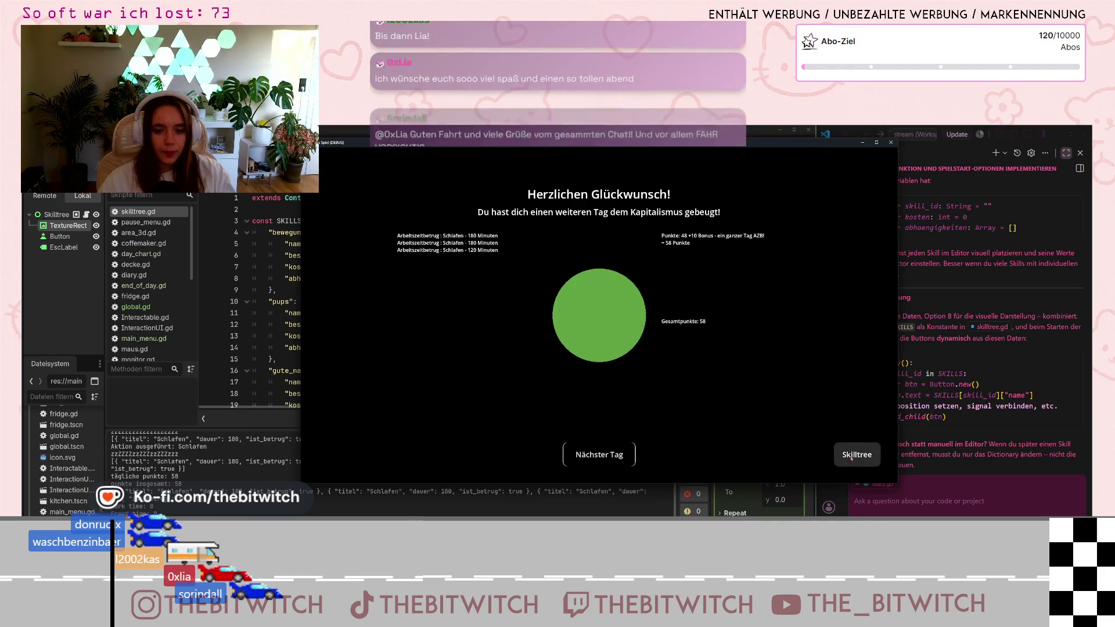
click(832, 452)
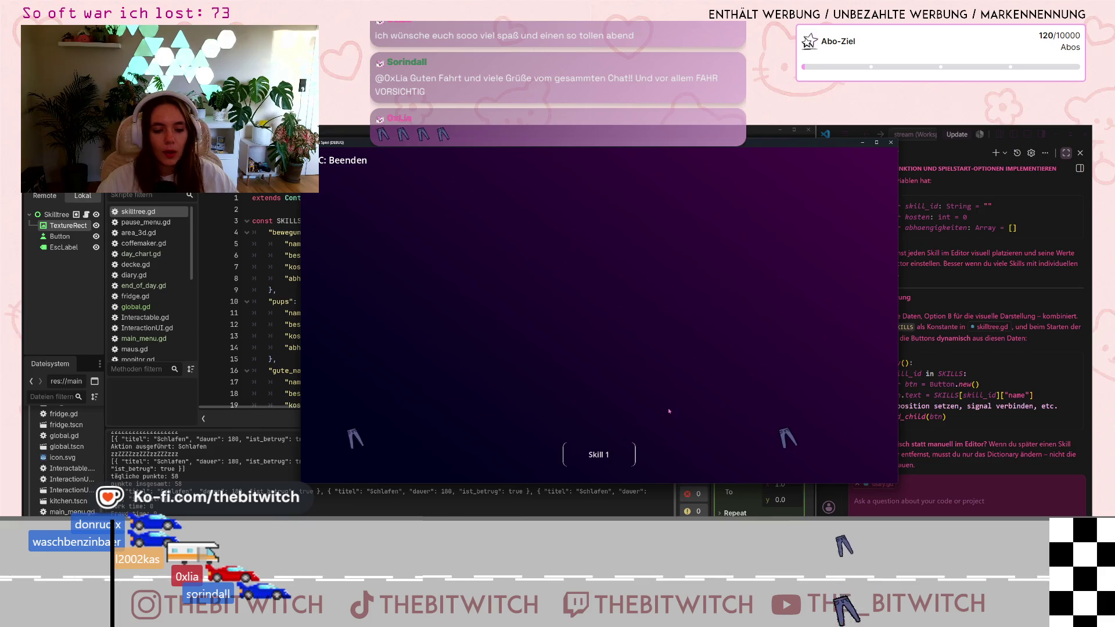
key(Escape)
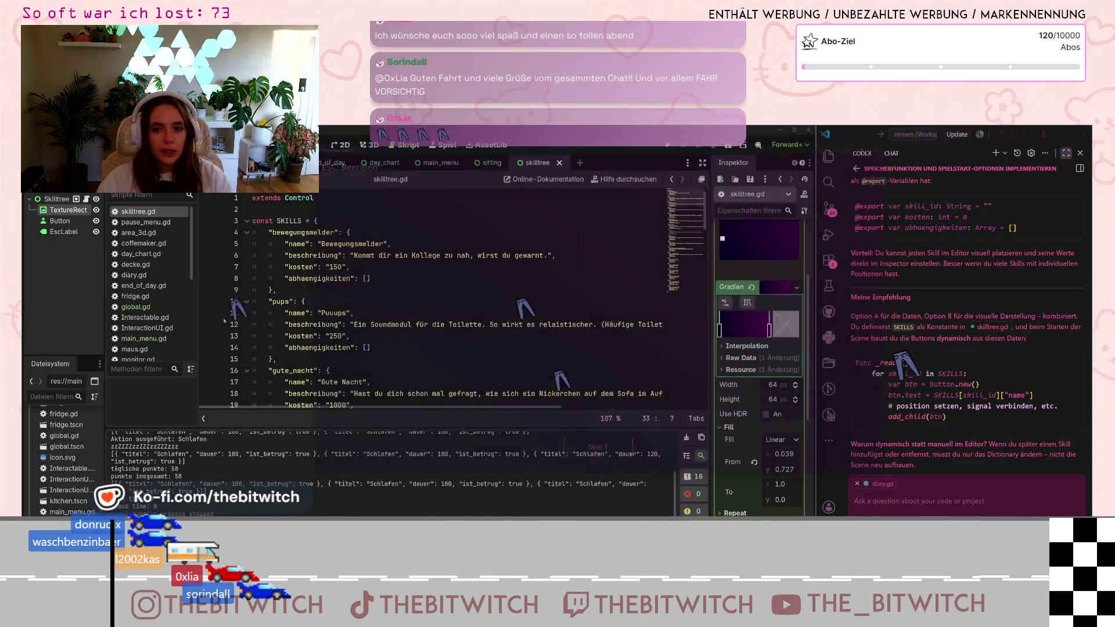
drag(252, 221, 371, 348)
click(371, 348)
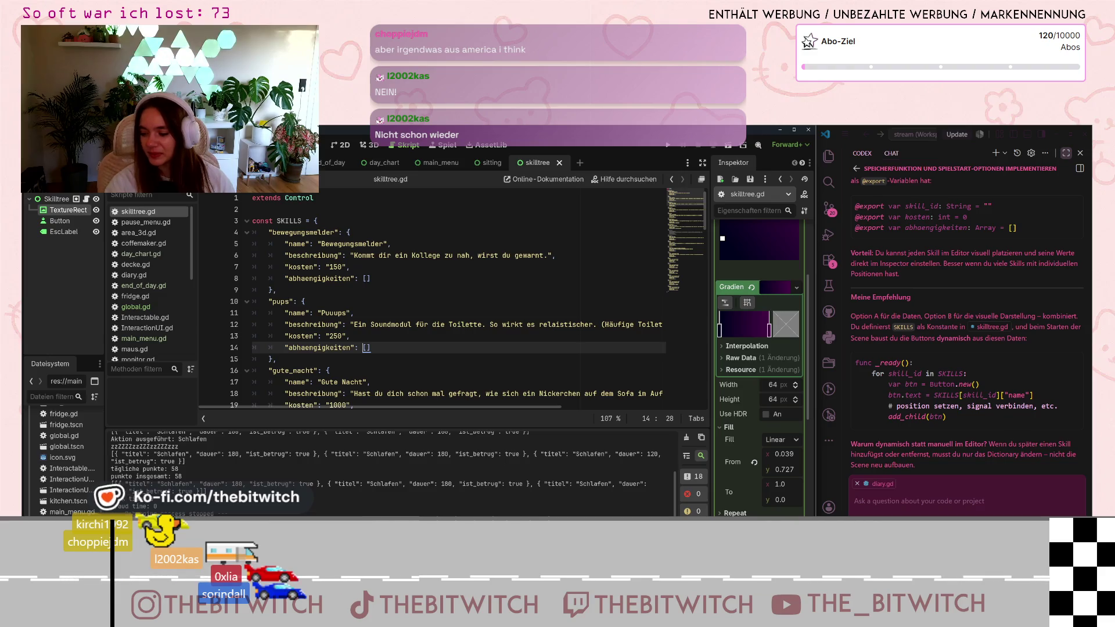
scroll(283, 365, down, 15)
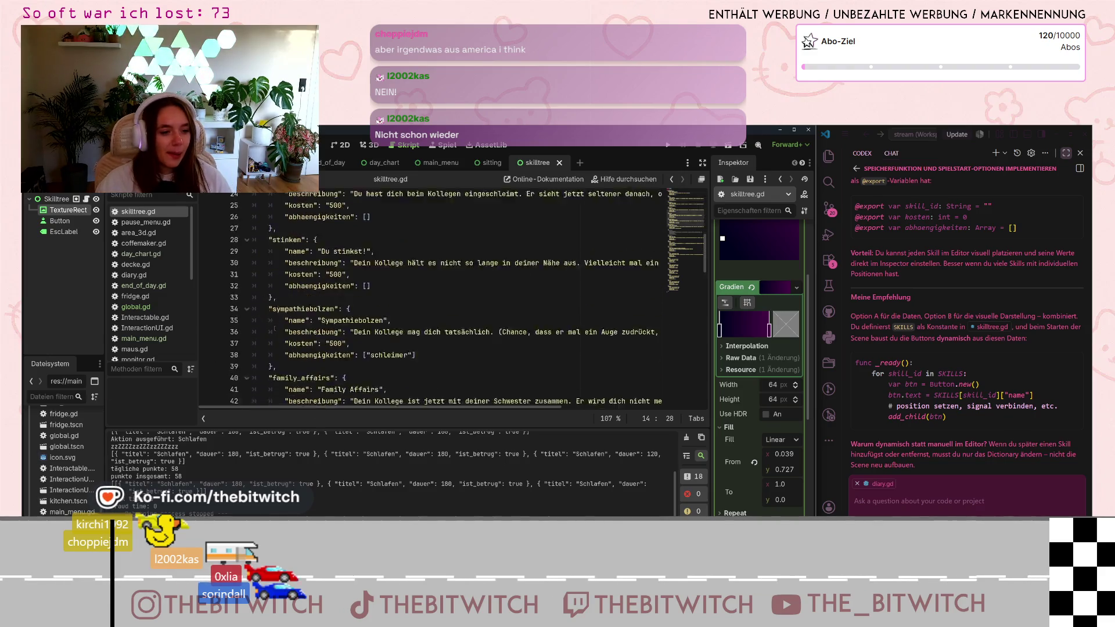
scroll(283, 364, down, 3)
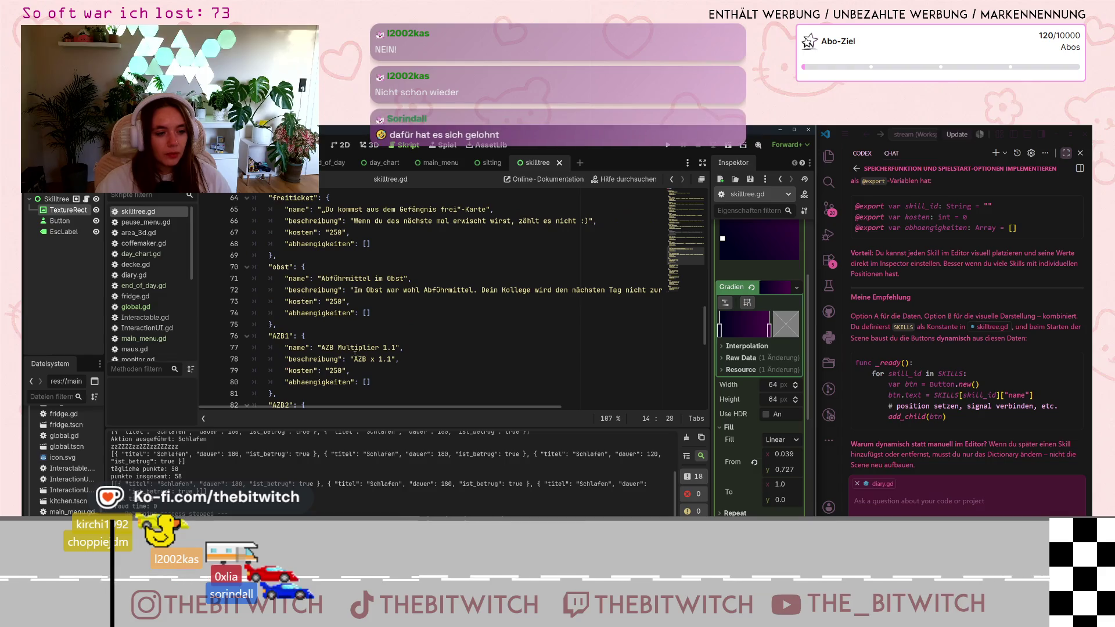
scroll(955, 325, up, 3)
scroll(956, 325, up, 10)
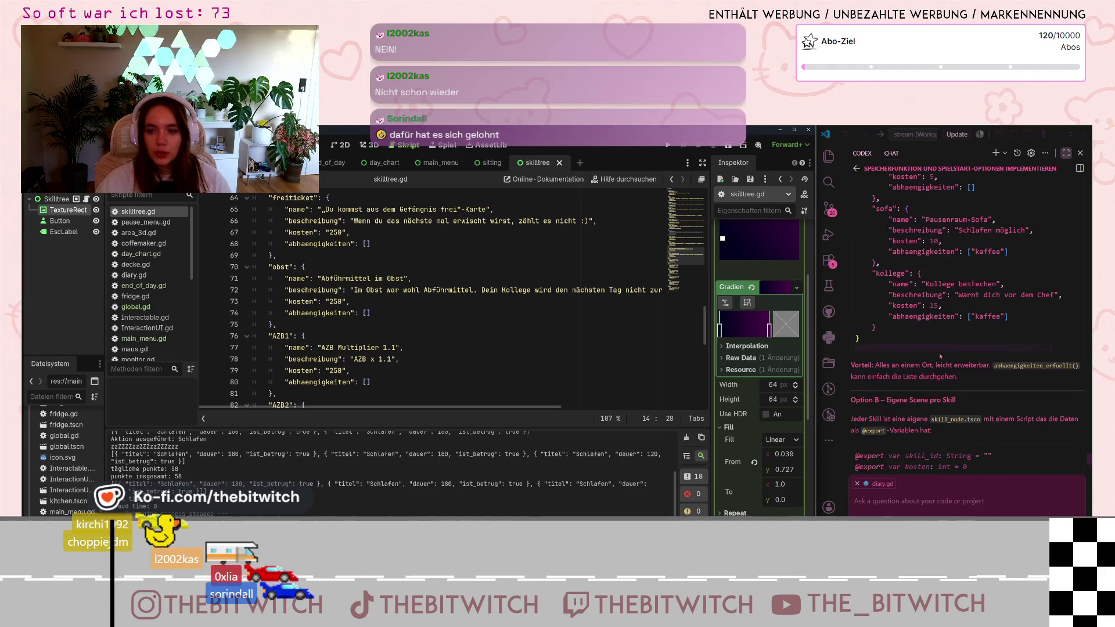
scroll(934, 376, down, 2)
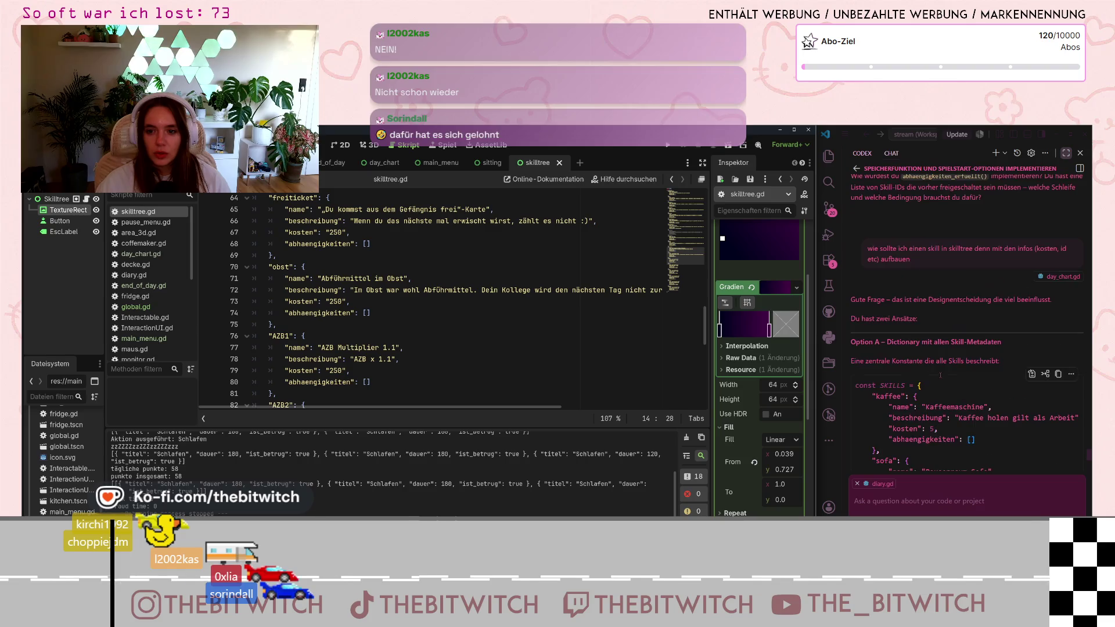
scroll(939, 376, up, 3)
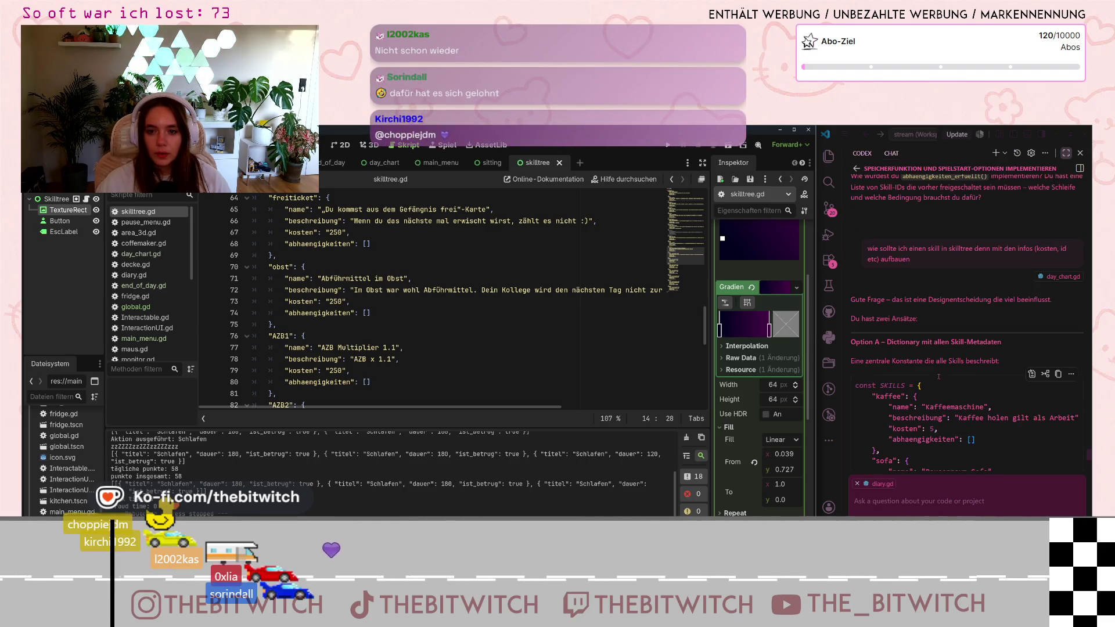
scroll(939, 376, down, 5)
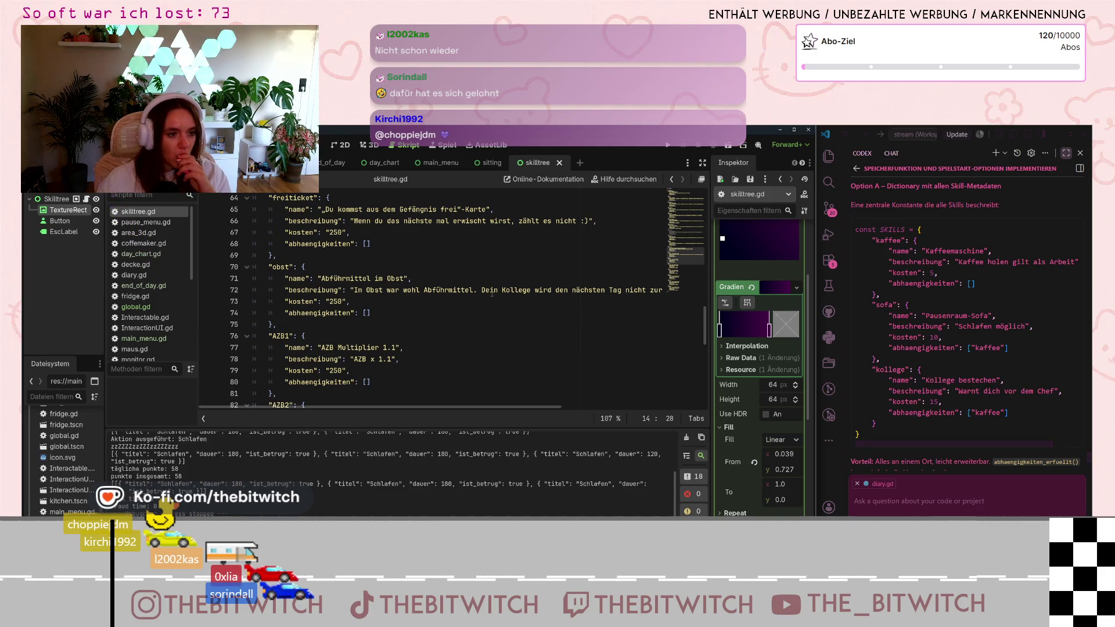
scroll(492, 293, up, 19)
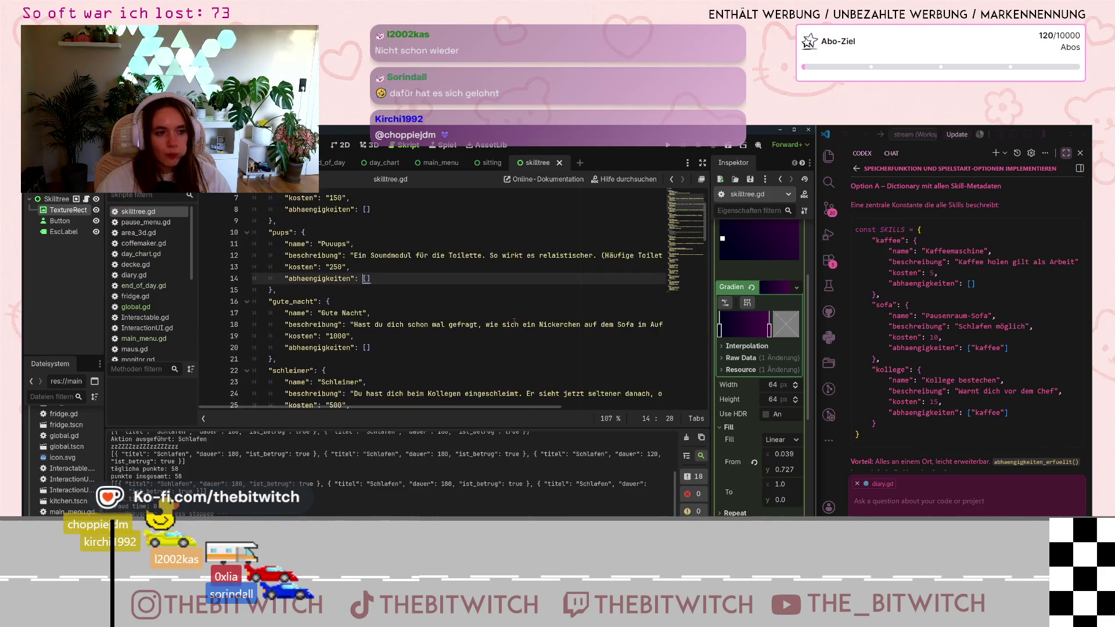
scroll(514, 321, up, 2)
scroll(953, 409, down, 2)
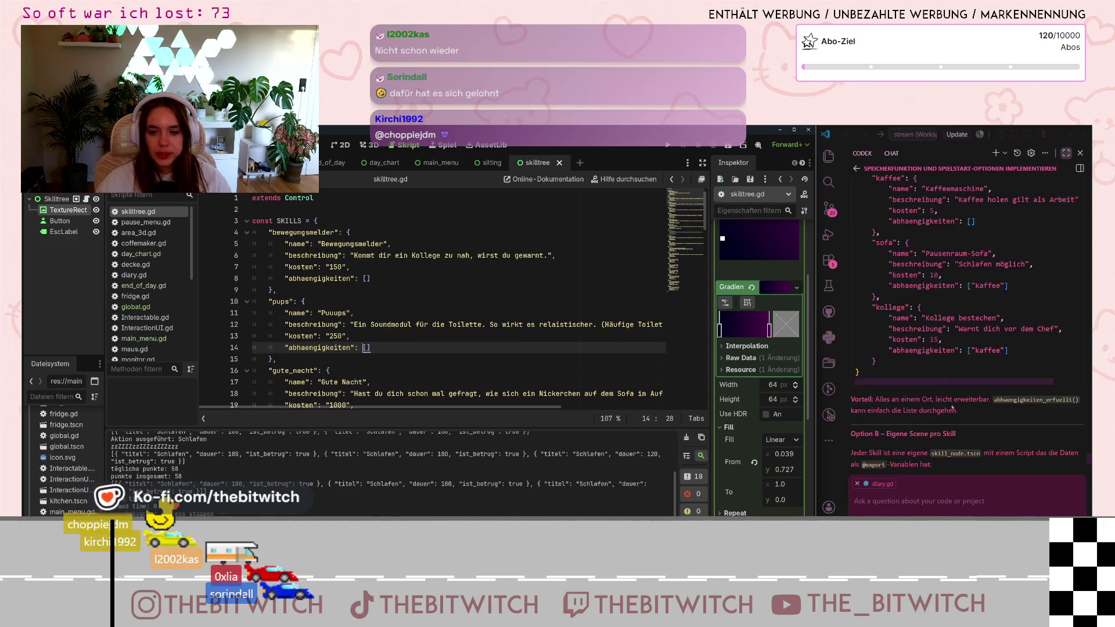
scroll(953, 409, down, 5)
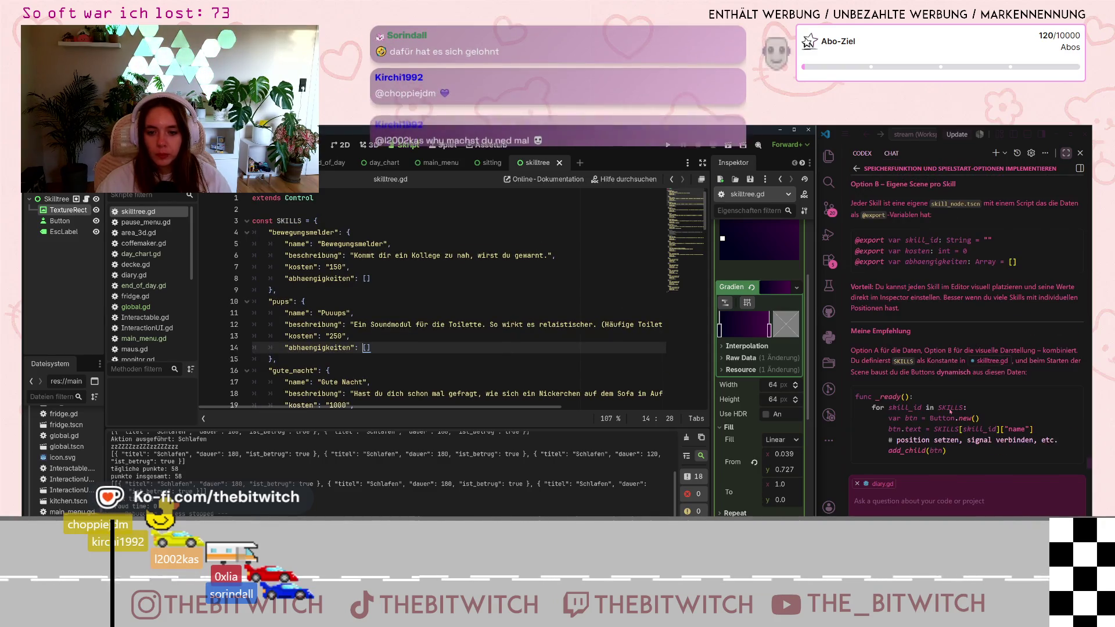
scroll(951, 411, down, 2)
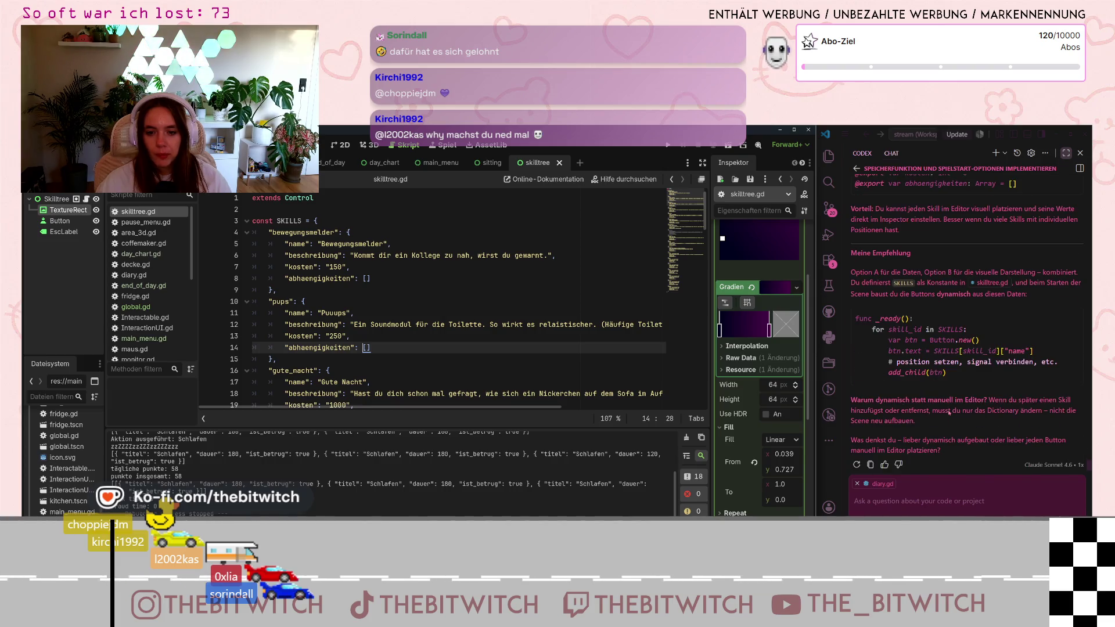
scroll(950, 412, down, 1)
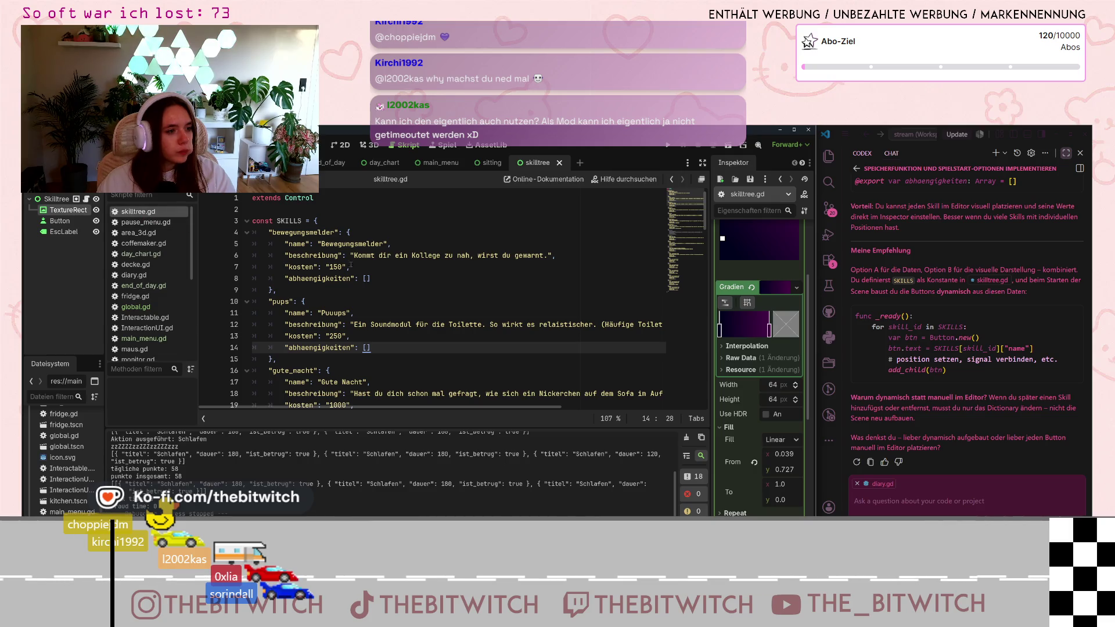
scroll(384, 330, down, 20)
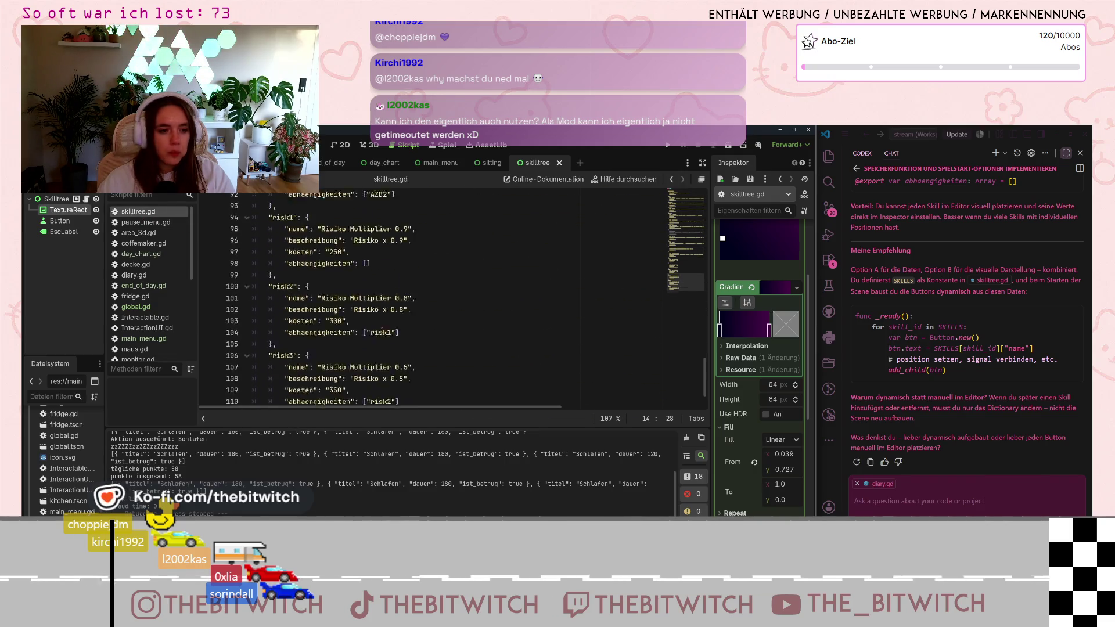
Add a func _ready(): function at the end of skilltree.gd.
scroll(382, 330, down, 2)
click(286, 394)
key(Return)
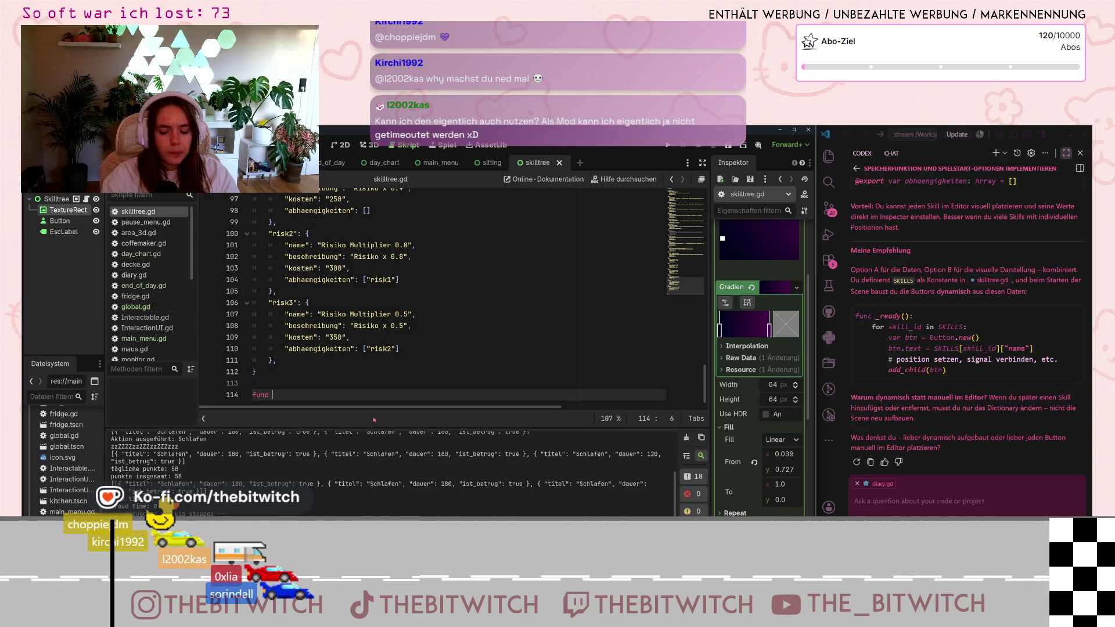
text(_read)
key(Return)
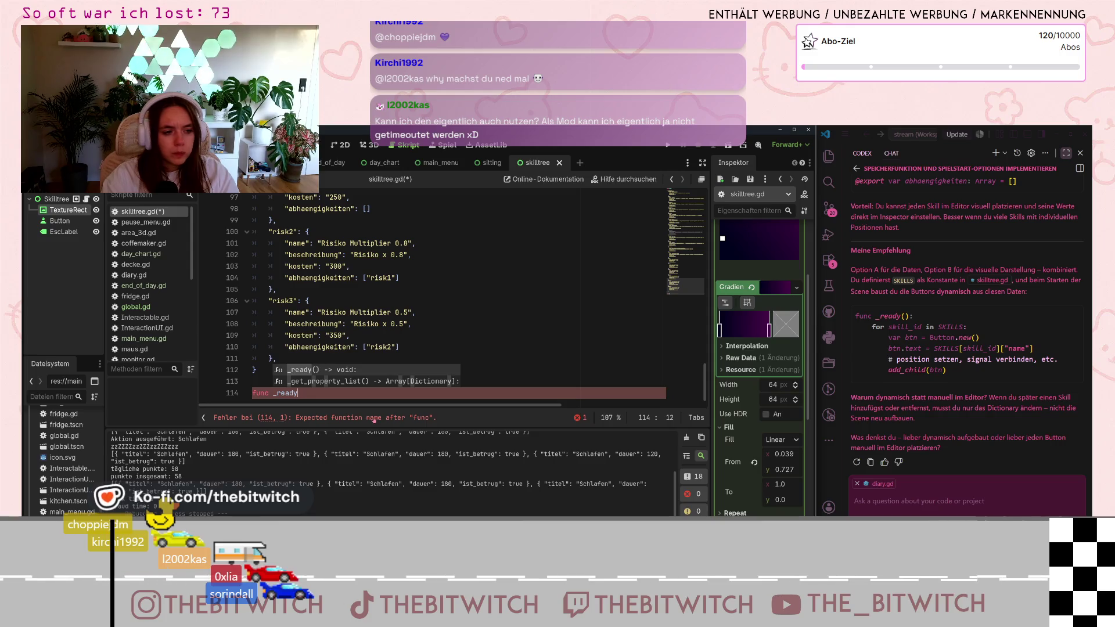
text():)
key(Return)
text(for)
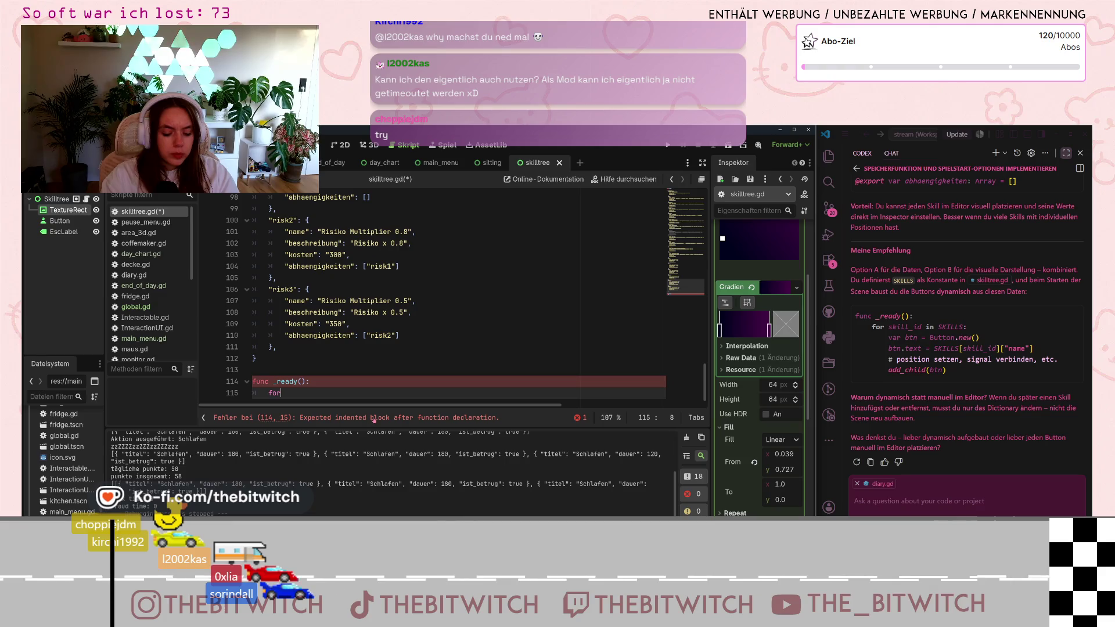
Add a 'for skill_id in SKILLS:' loop and begin 'var btn' inside it.
text( skill)
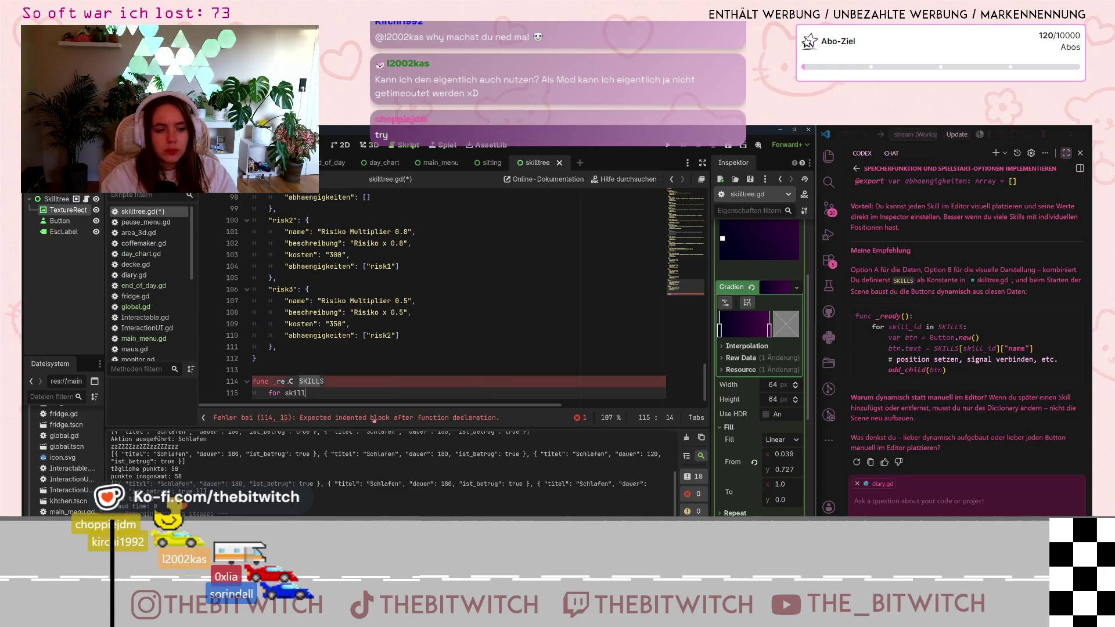
text(_id)
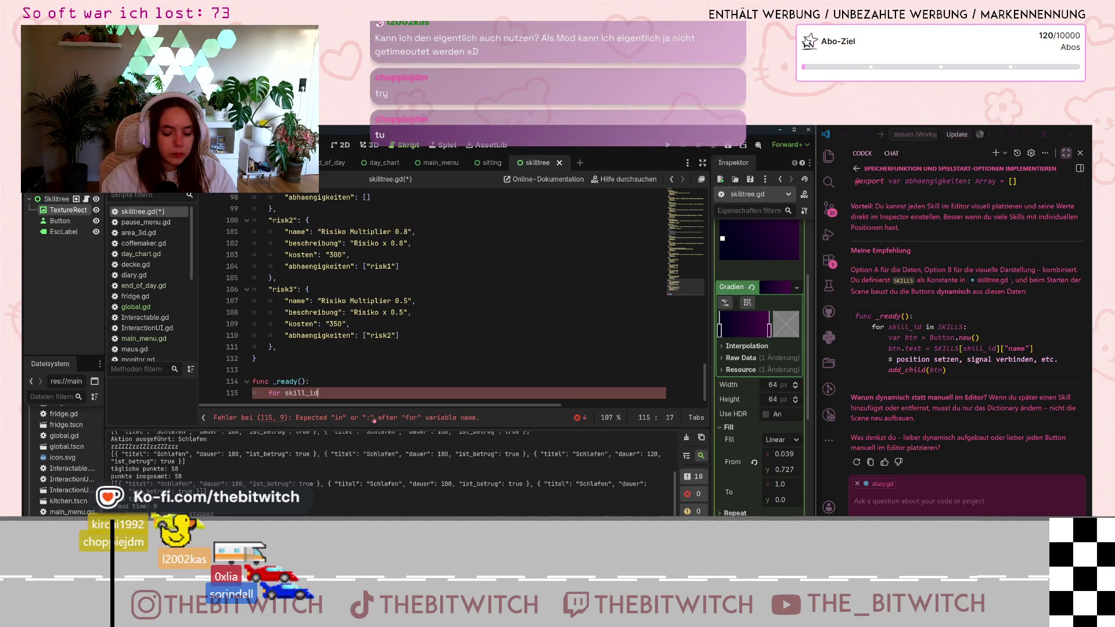
text( in SKILLS)
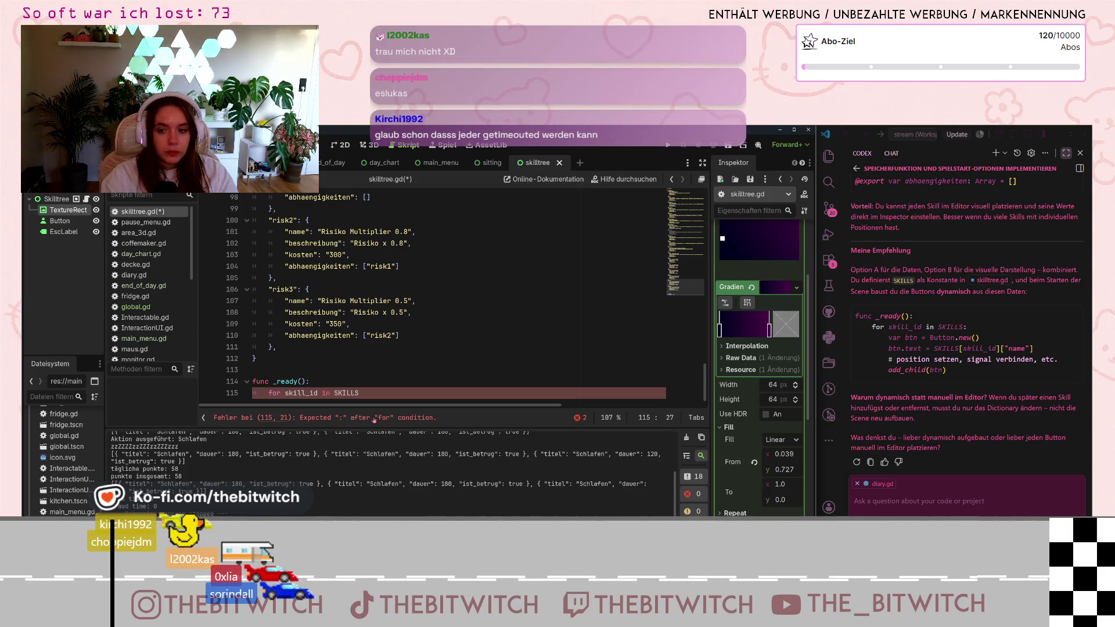
text(:)
key(Return)
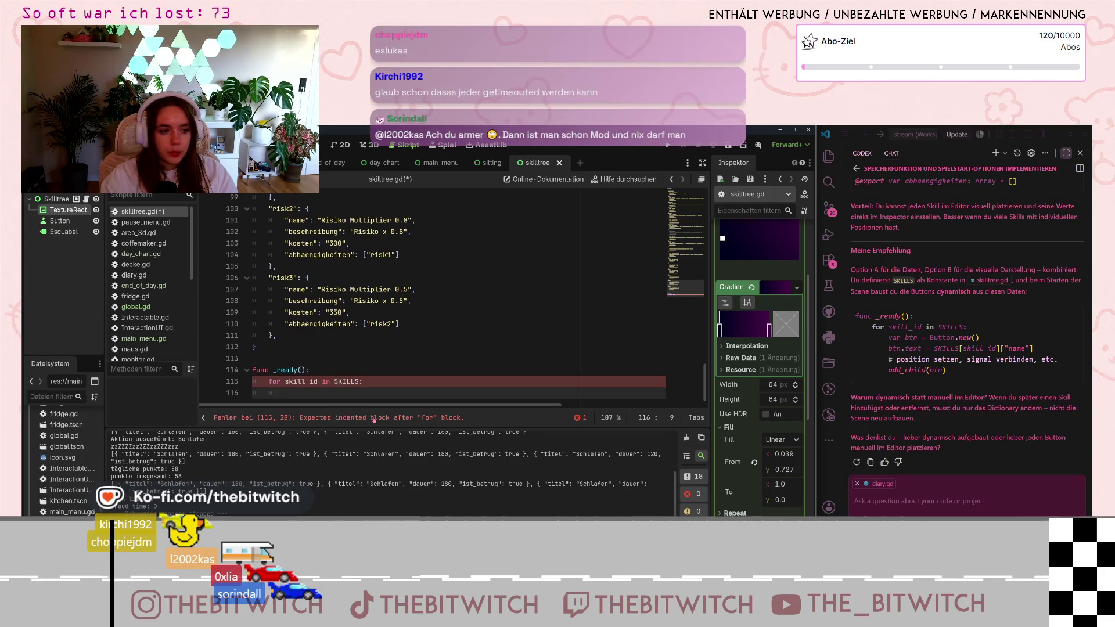
text(vc)
key(BackSpace)
text(ar)
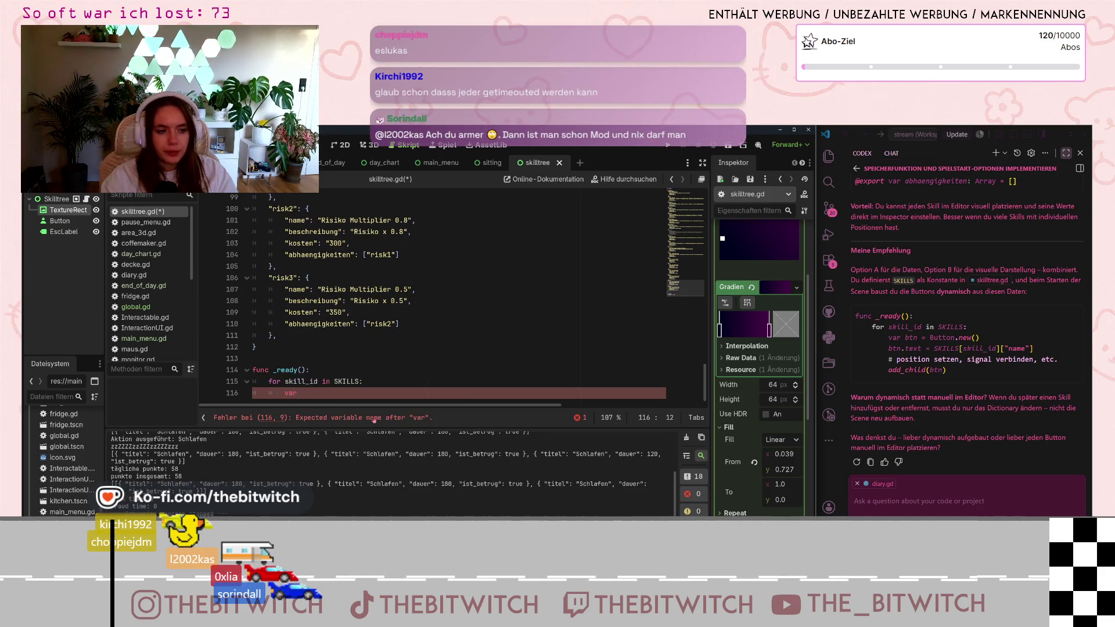
text( btn )
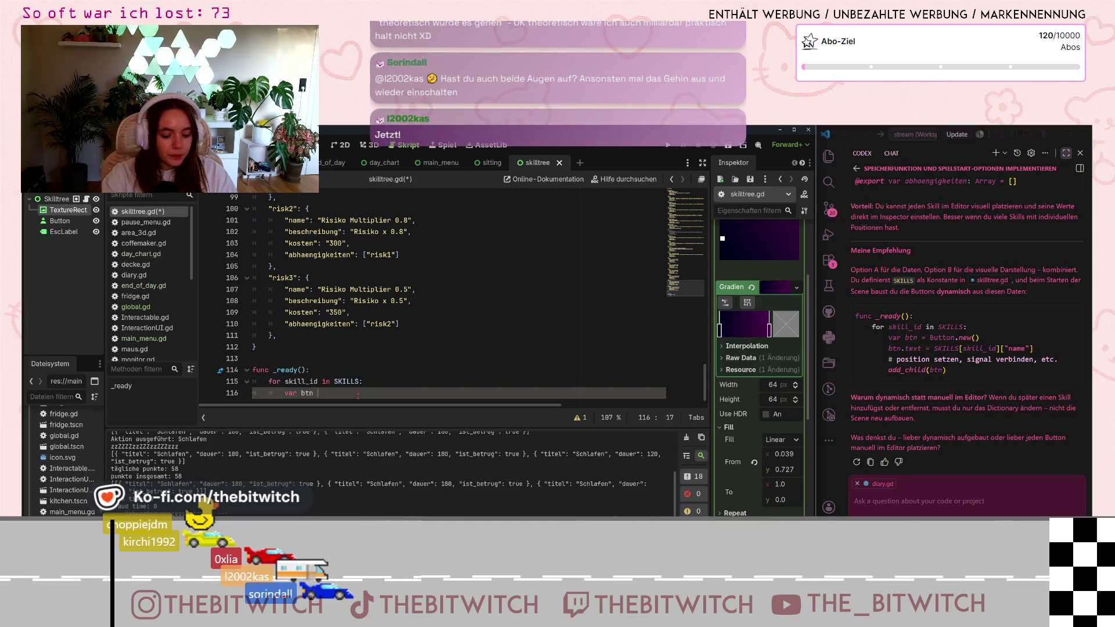
Assign Button.new() to btn and set btn.text to SKILLS[skill_id]["name"].
text(= Button)
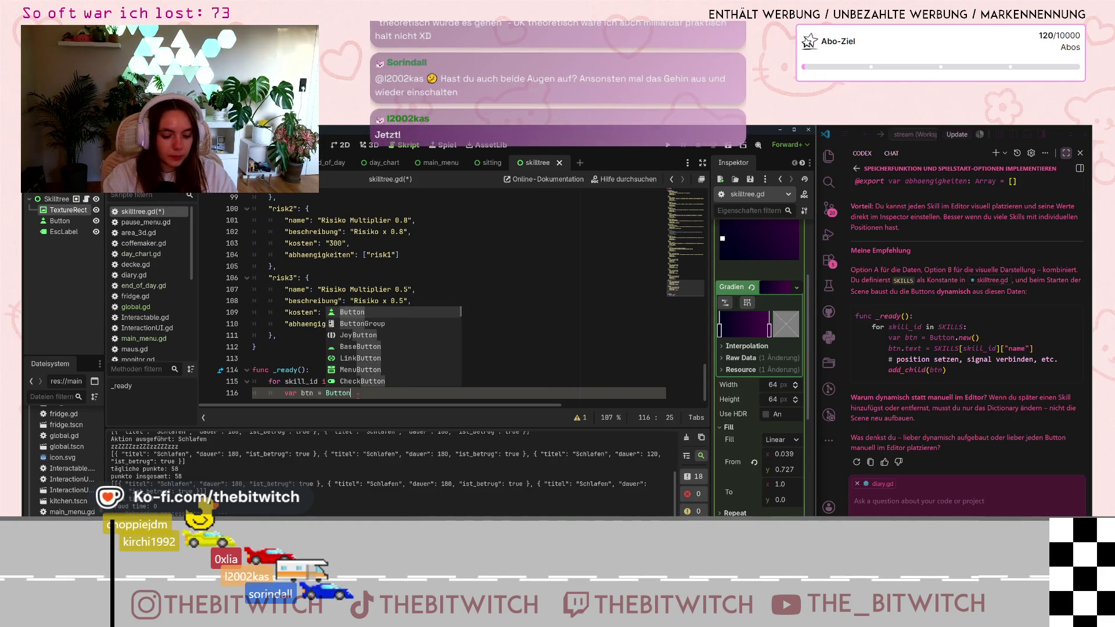
text(.new()
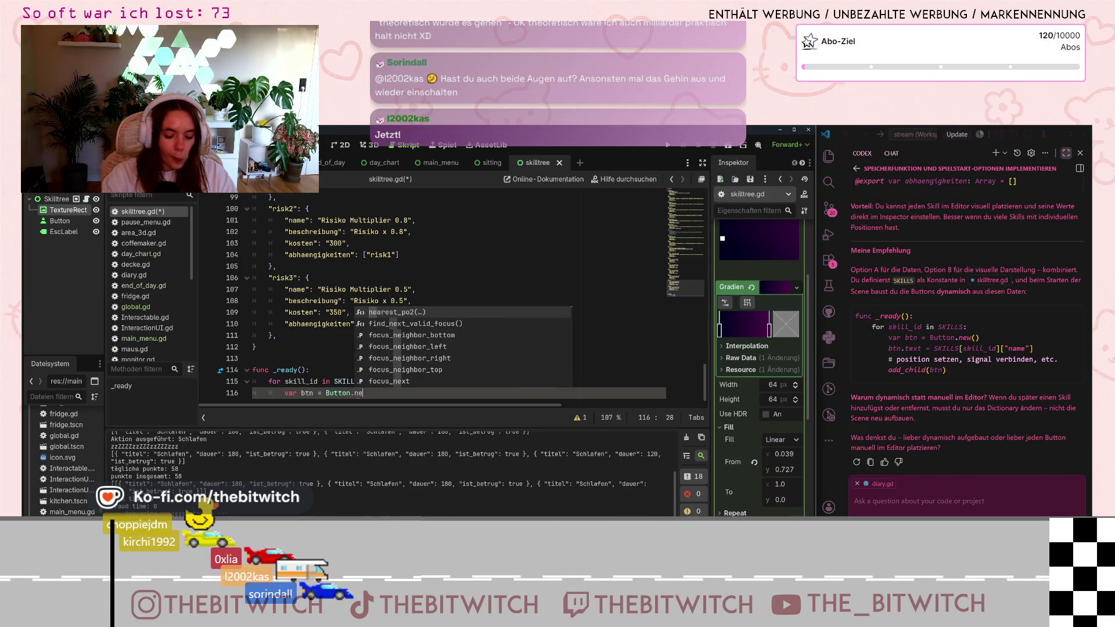
key(Escape)
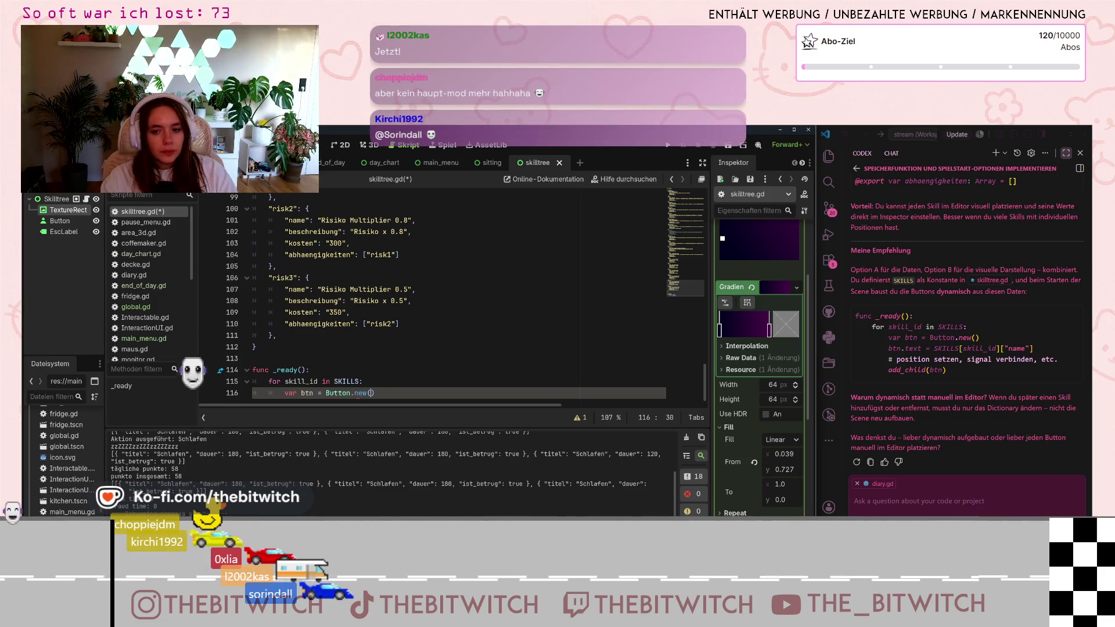
key(Right)
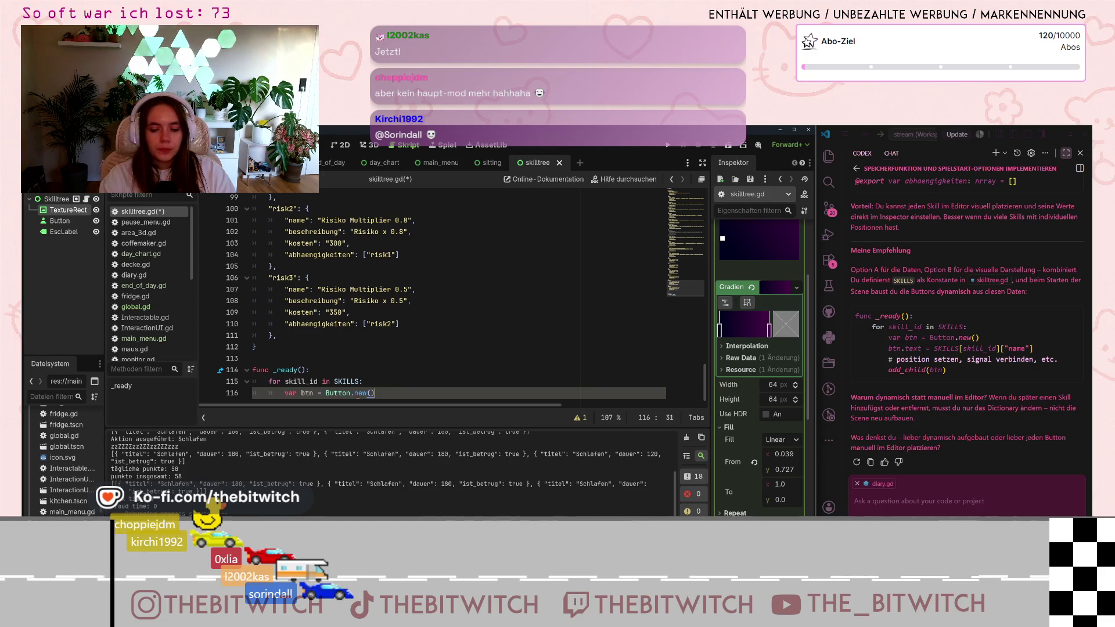
key(Return)
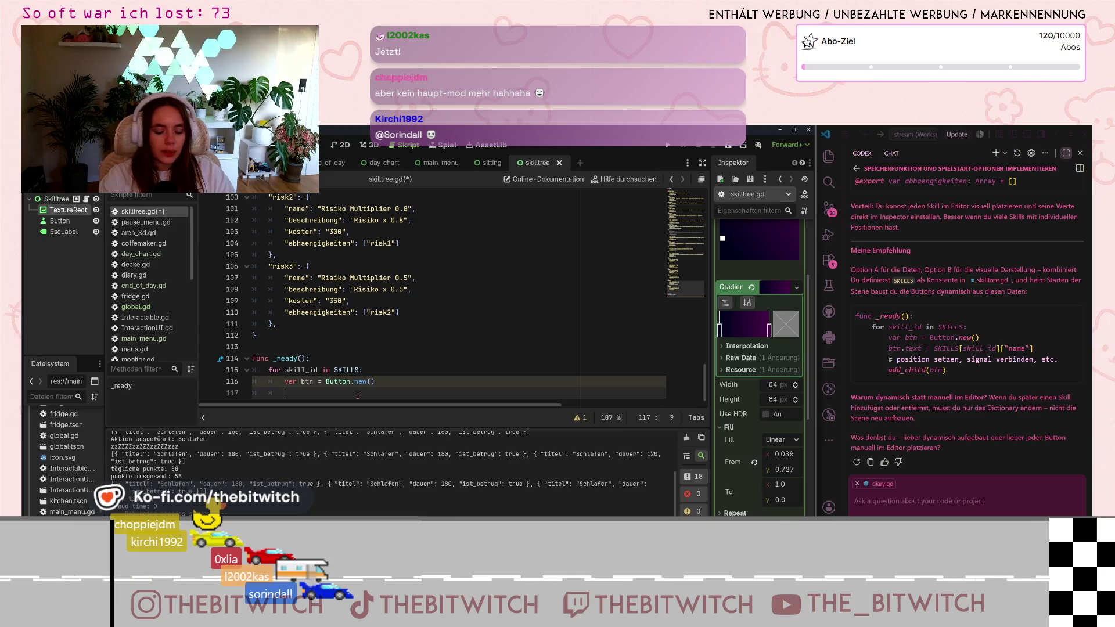
text(btn.te)
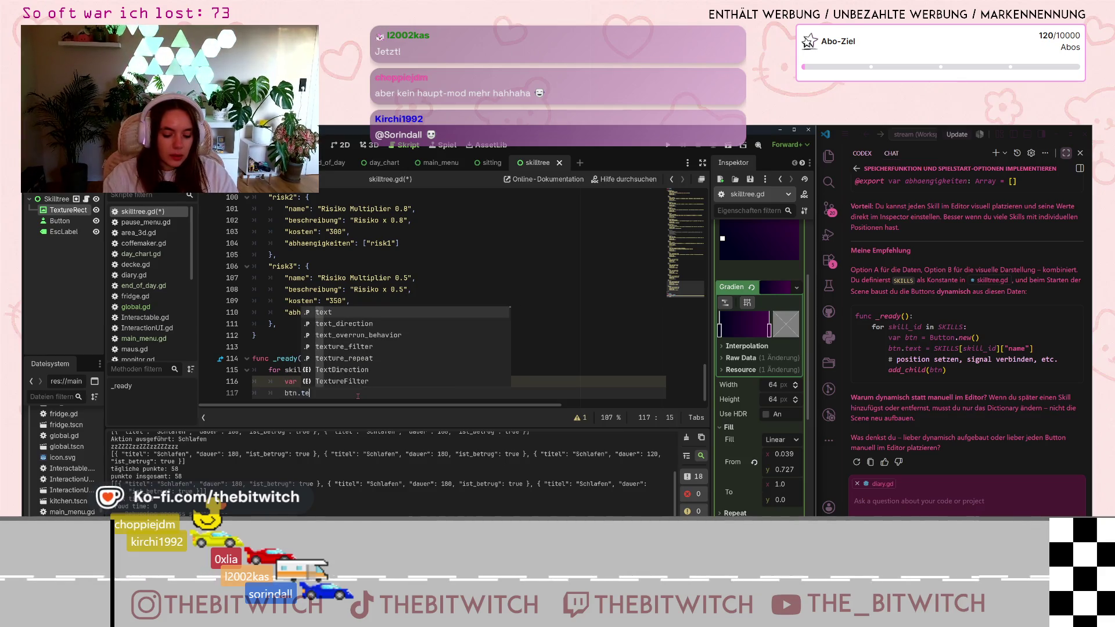
text(xt)
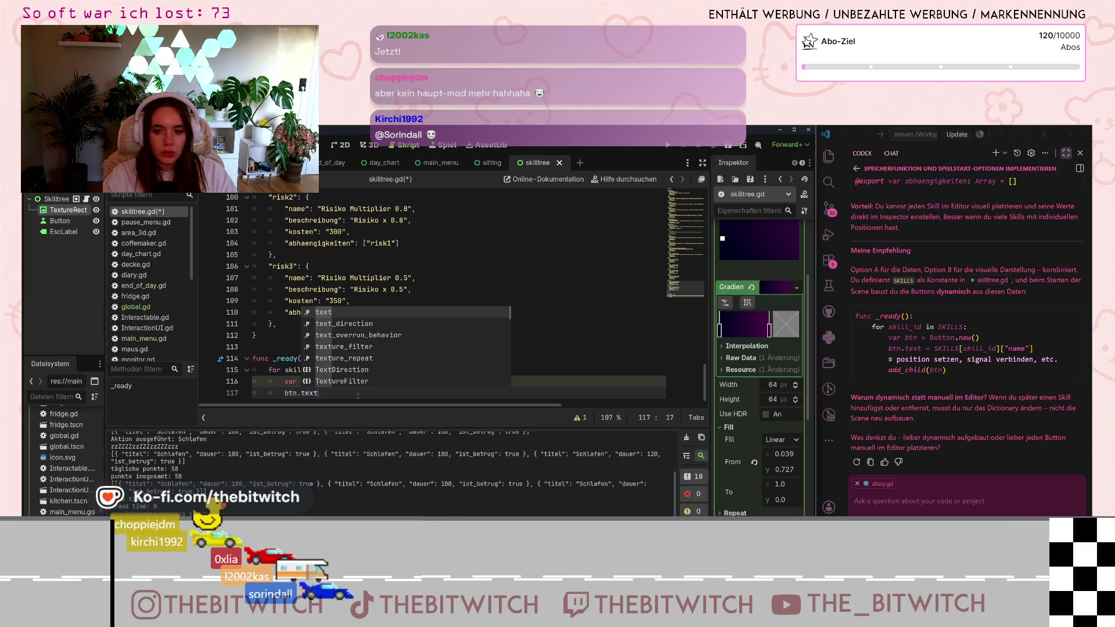
text( =)
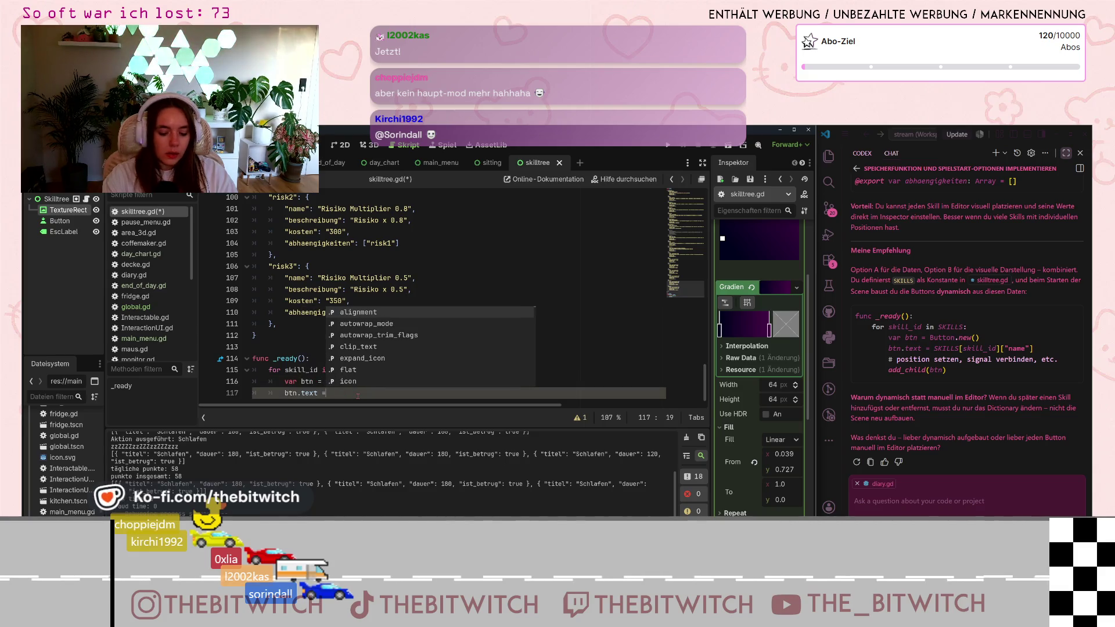
text( SKILLS)
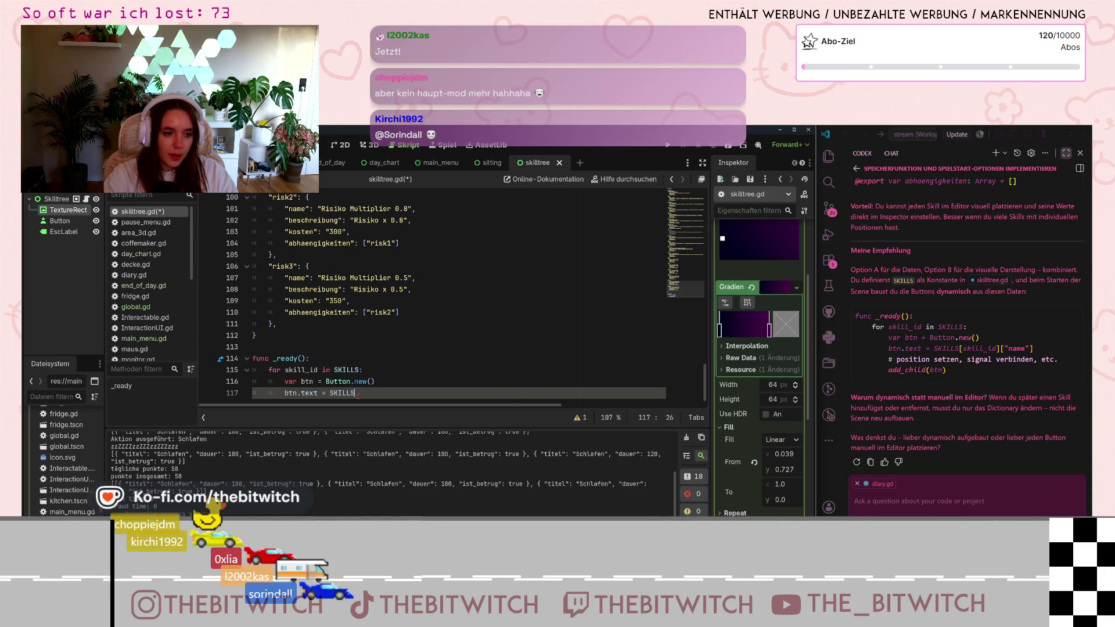
text([)
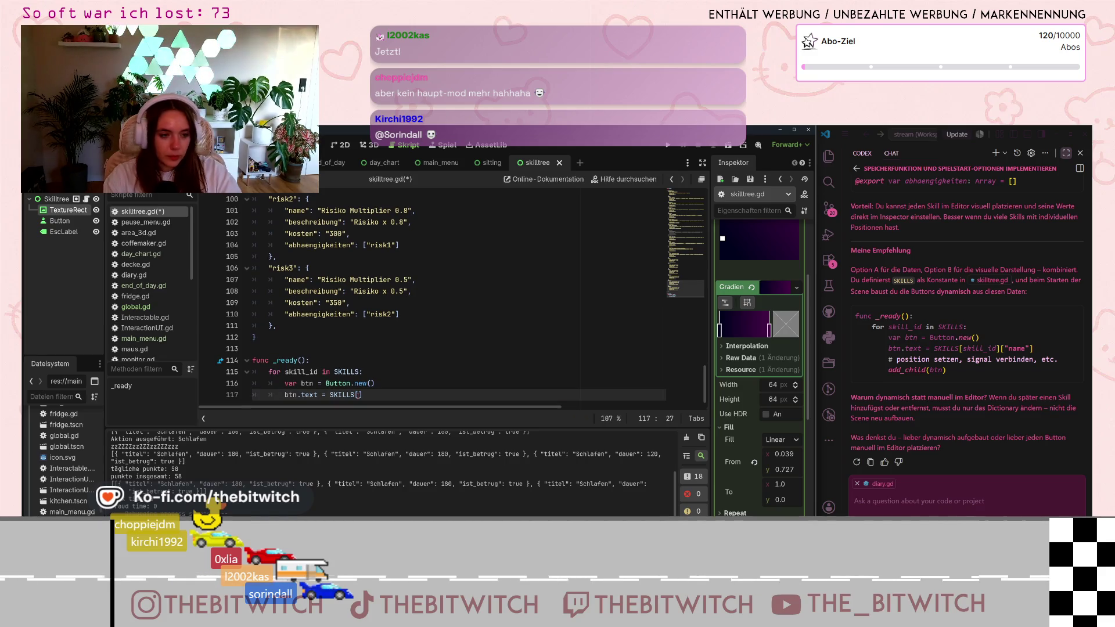
text(skill)
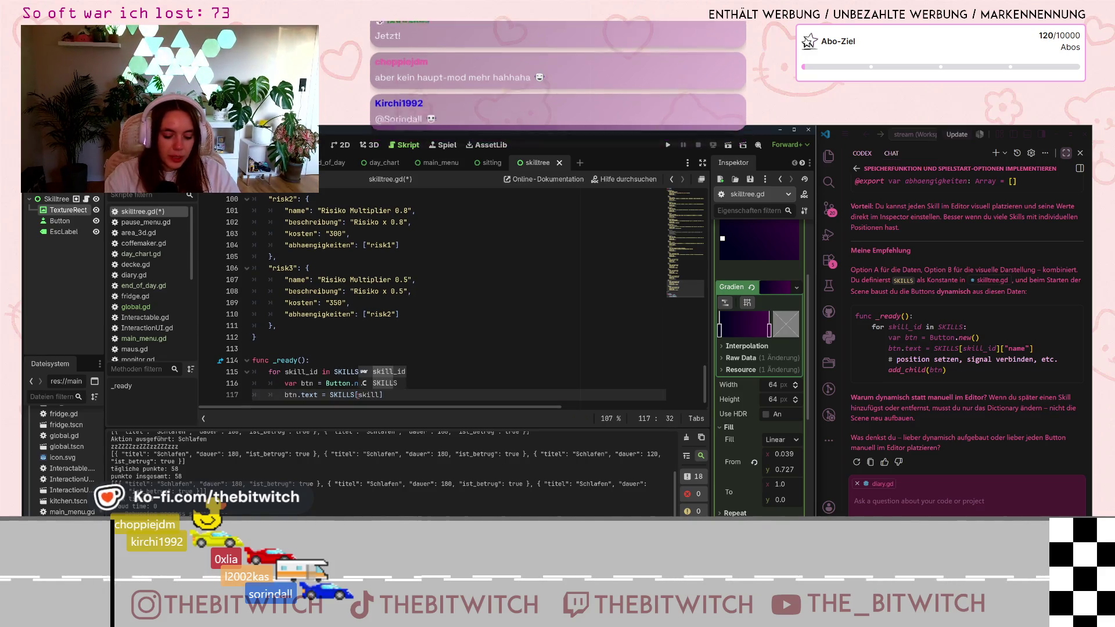
text(_id][)
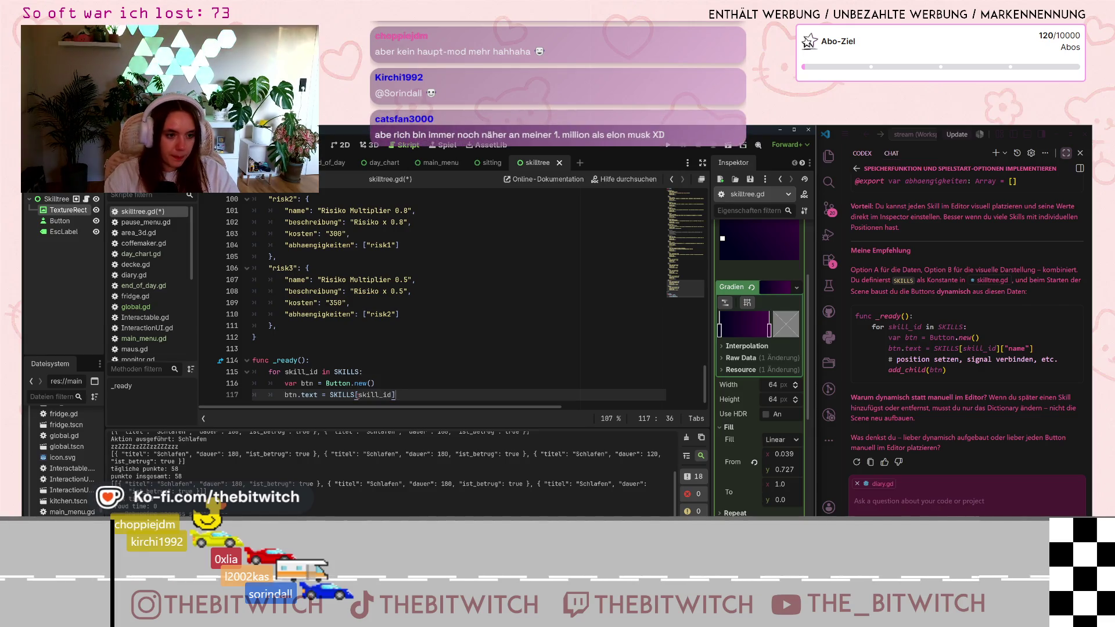
text("name)
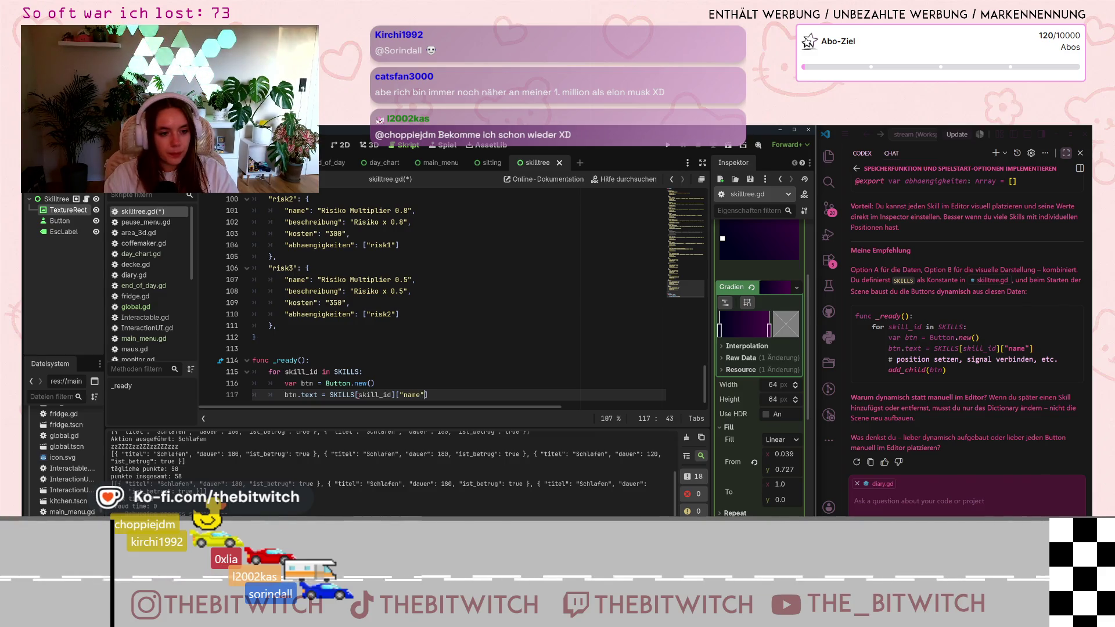
Add add_child(btn) as the final line of the loop.
key(Return)
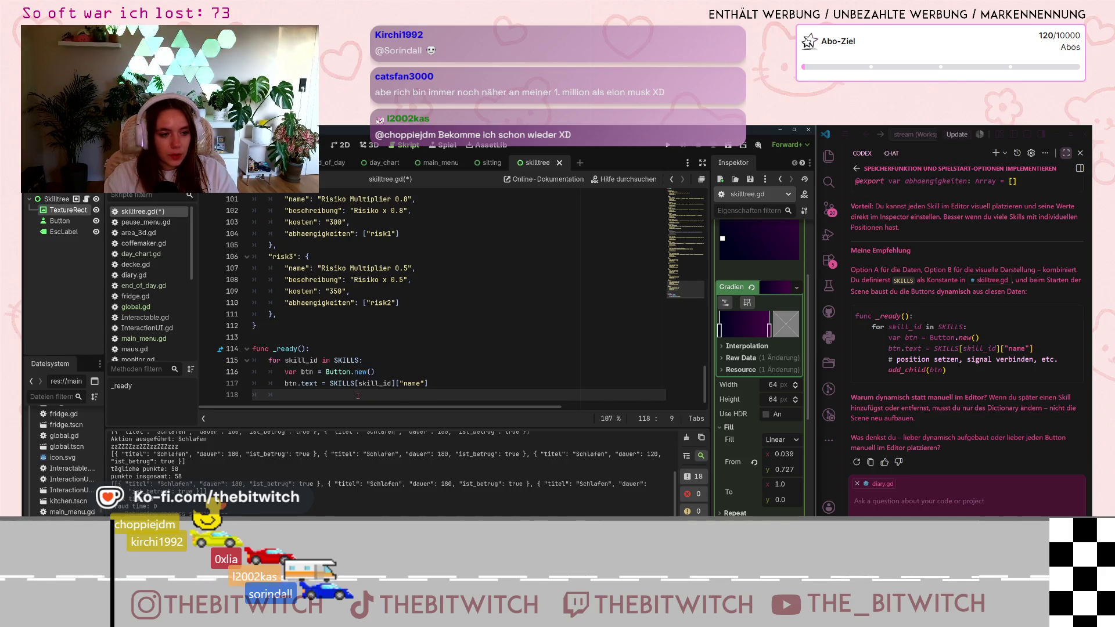
key(Return)
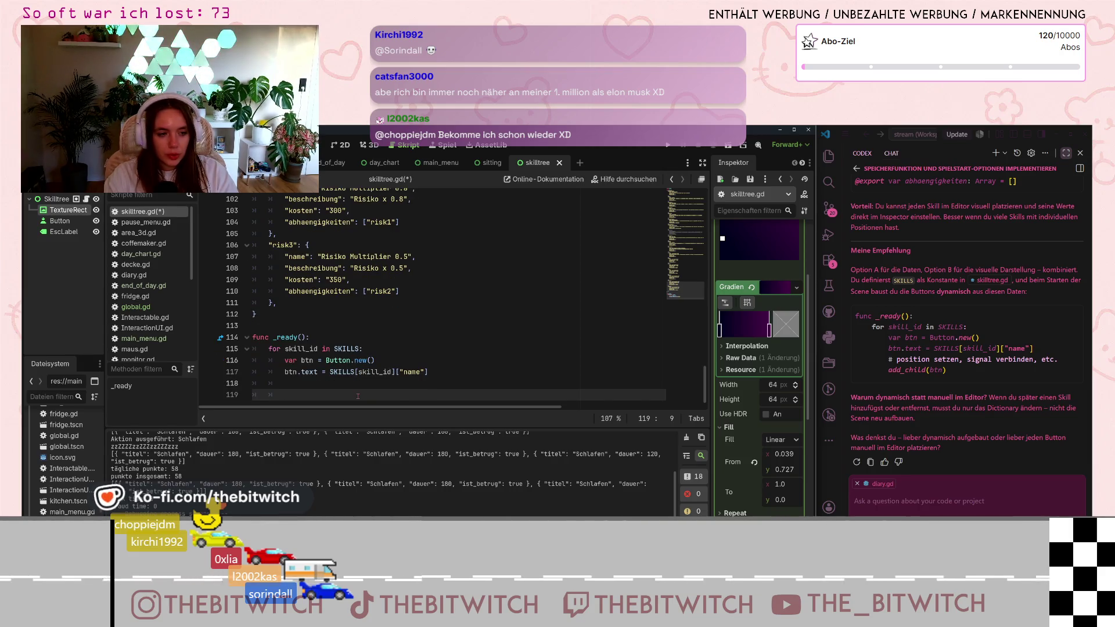
text(add_child)
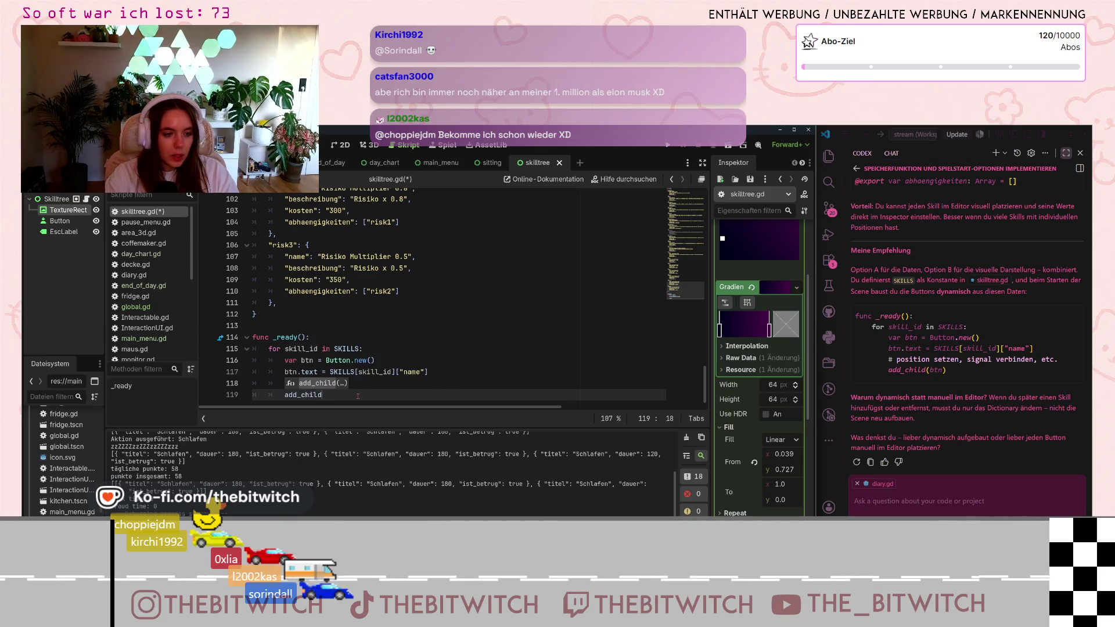
text((btn)
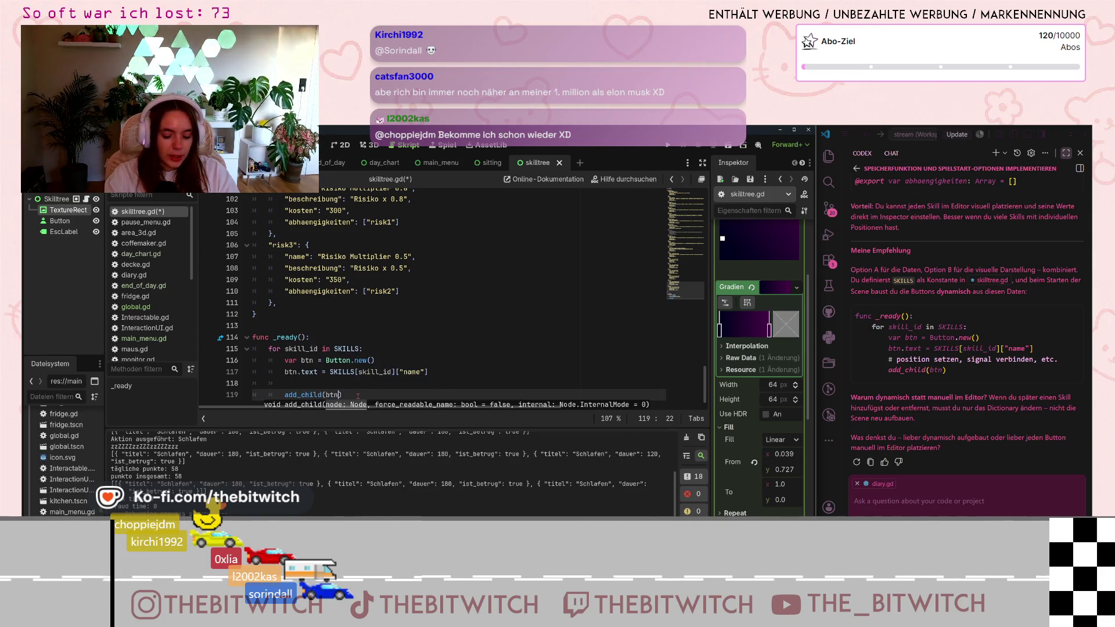
text())
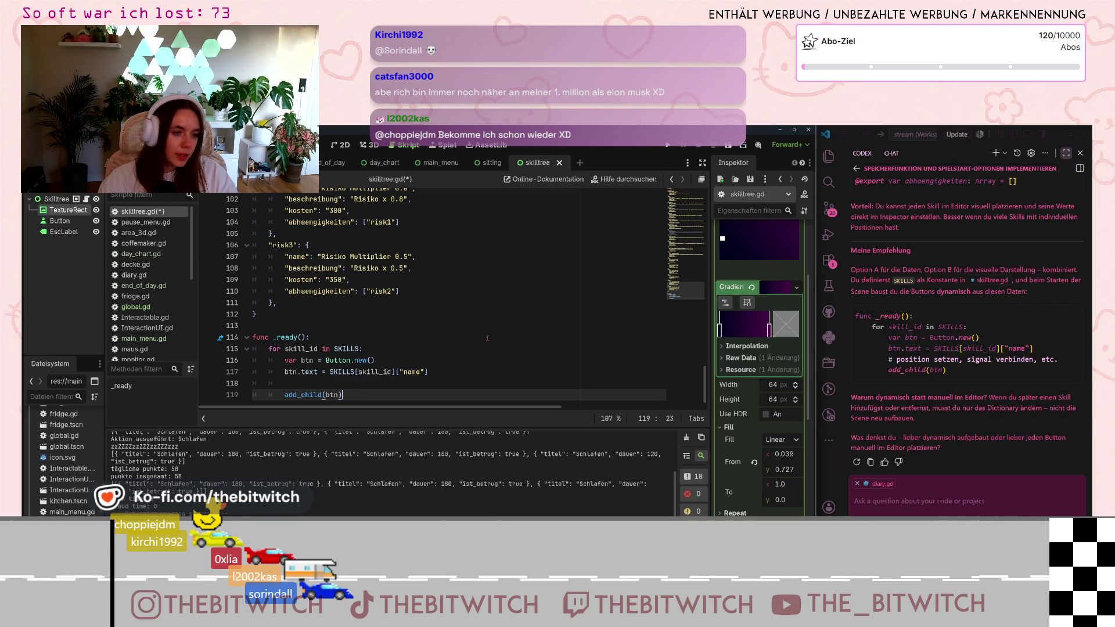
click(488, 338)
Save the skilltree.gd changes and run the project to test the skill buttons.
key(ctrl+s)
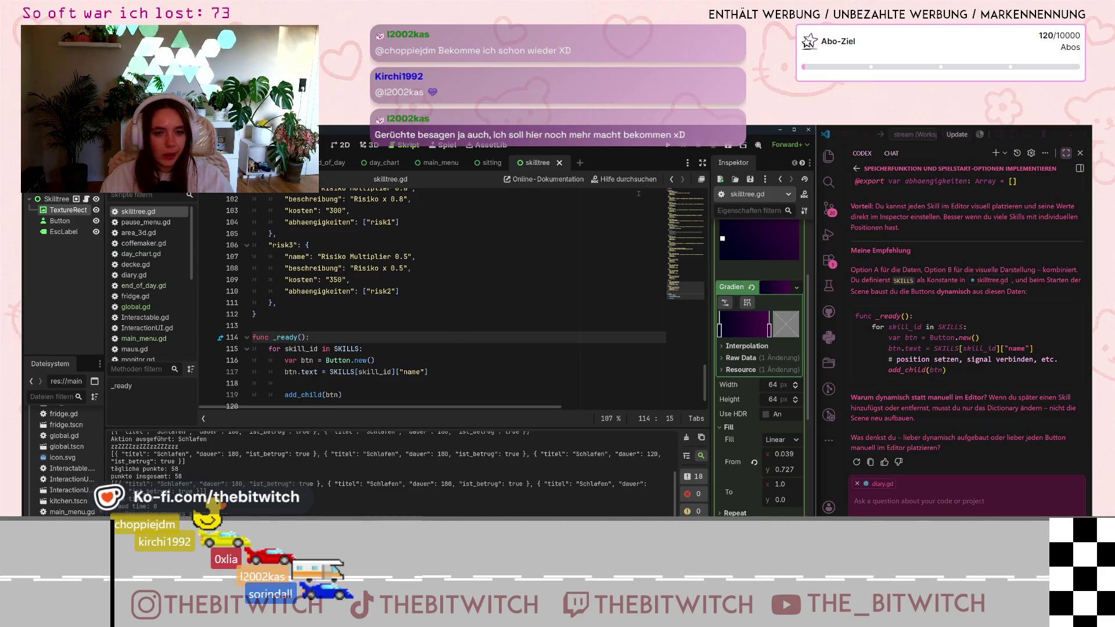
key(F5)
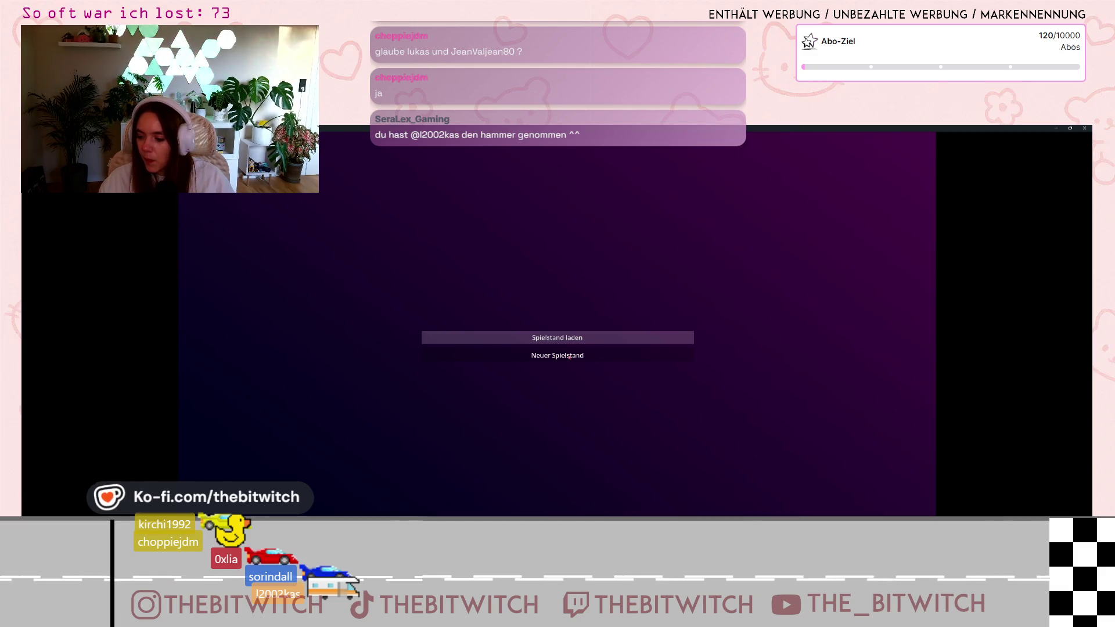
click(561, 336)
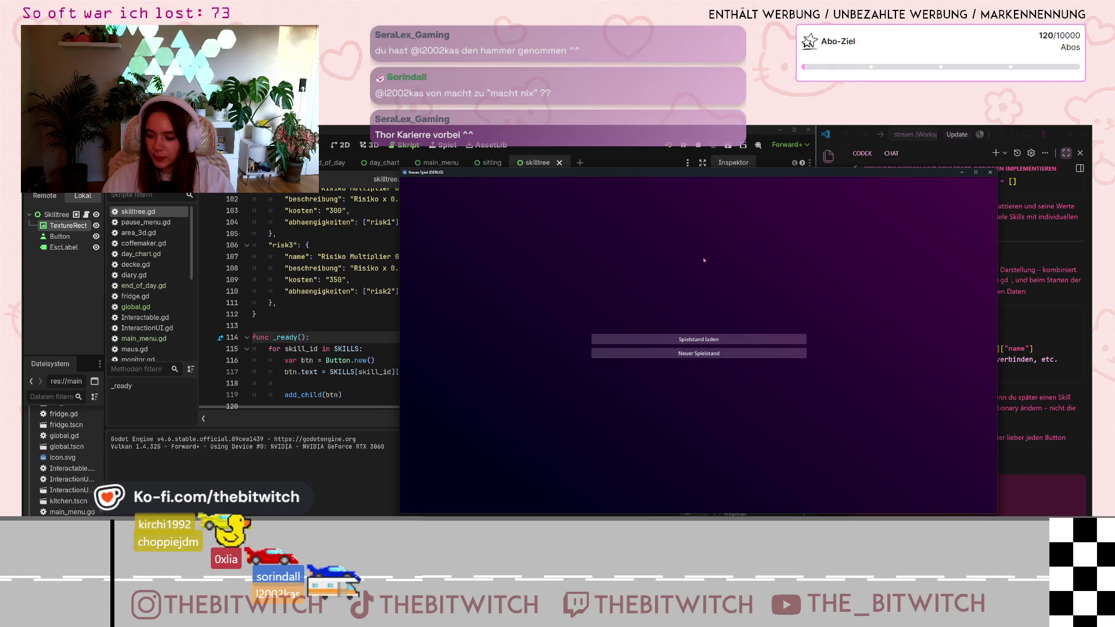
Start a new game, walk to the sofa and sleep, then continue to the skill tree.
click(701, 357)
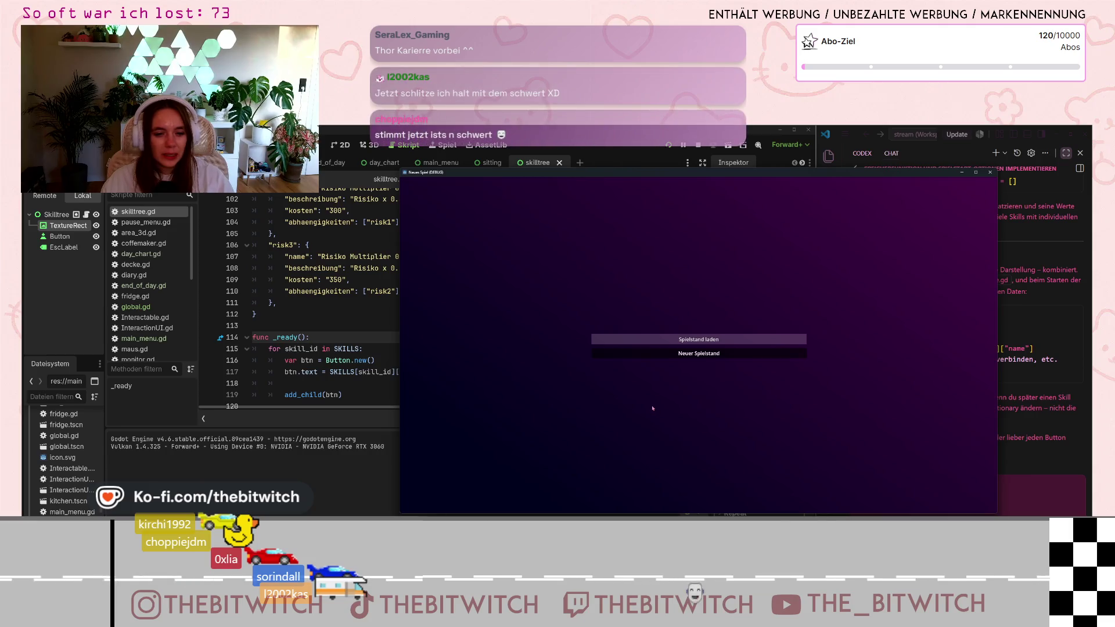
click(712, 355)
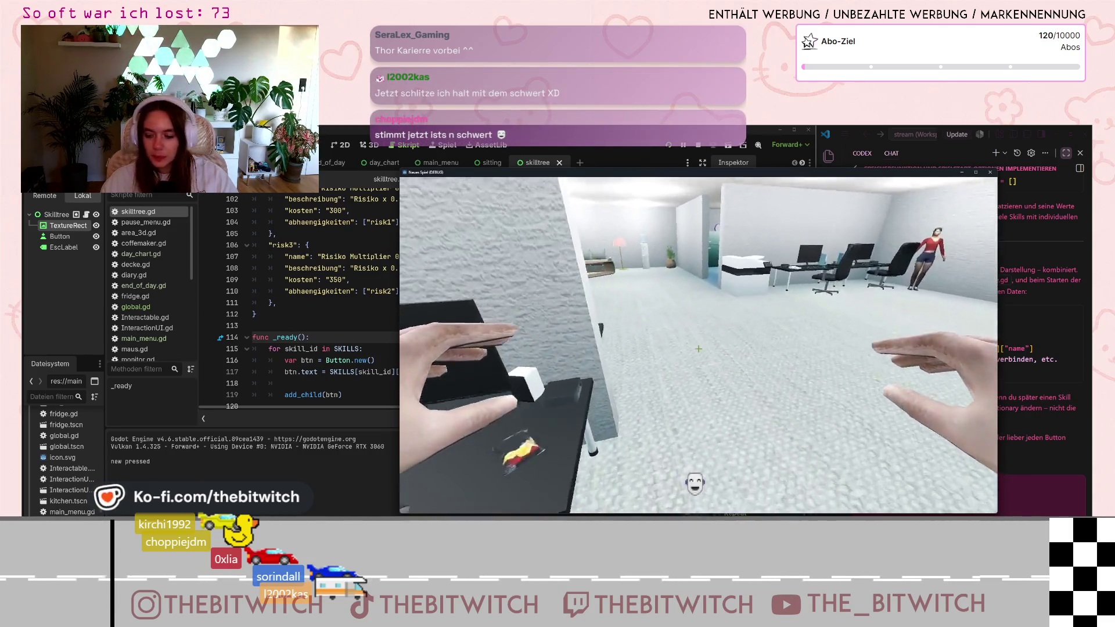
key(w)
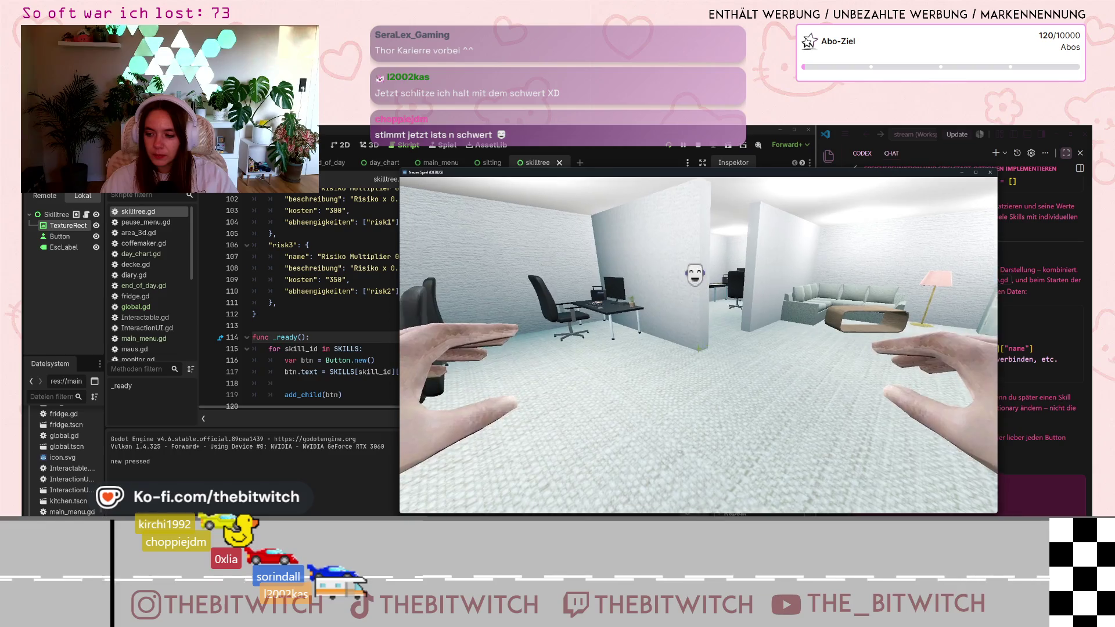
key(w)
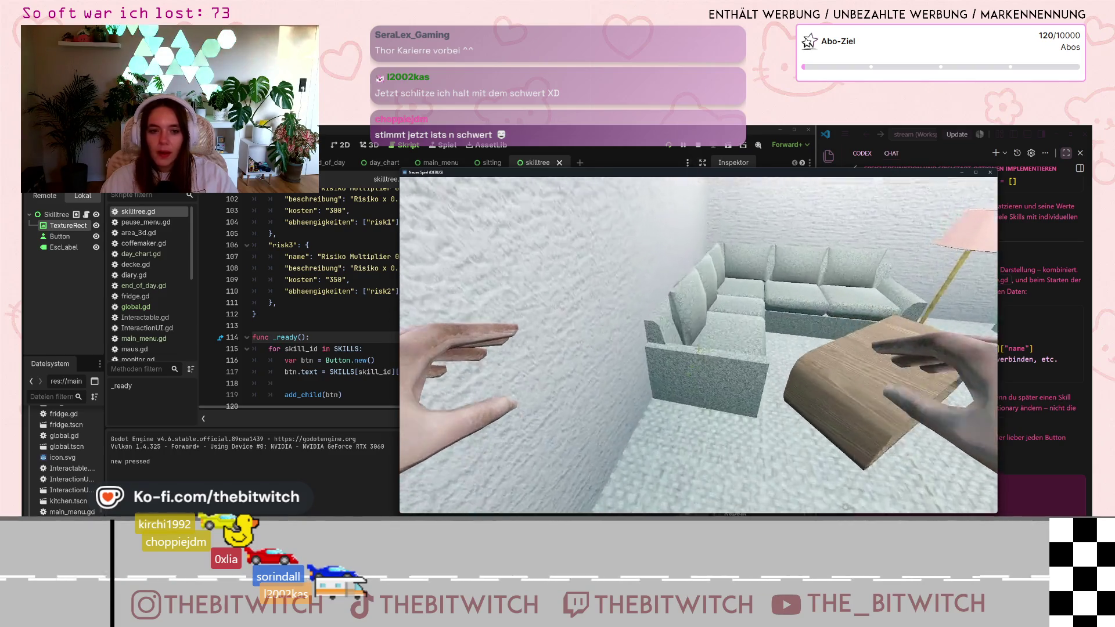
key(e)
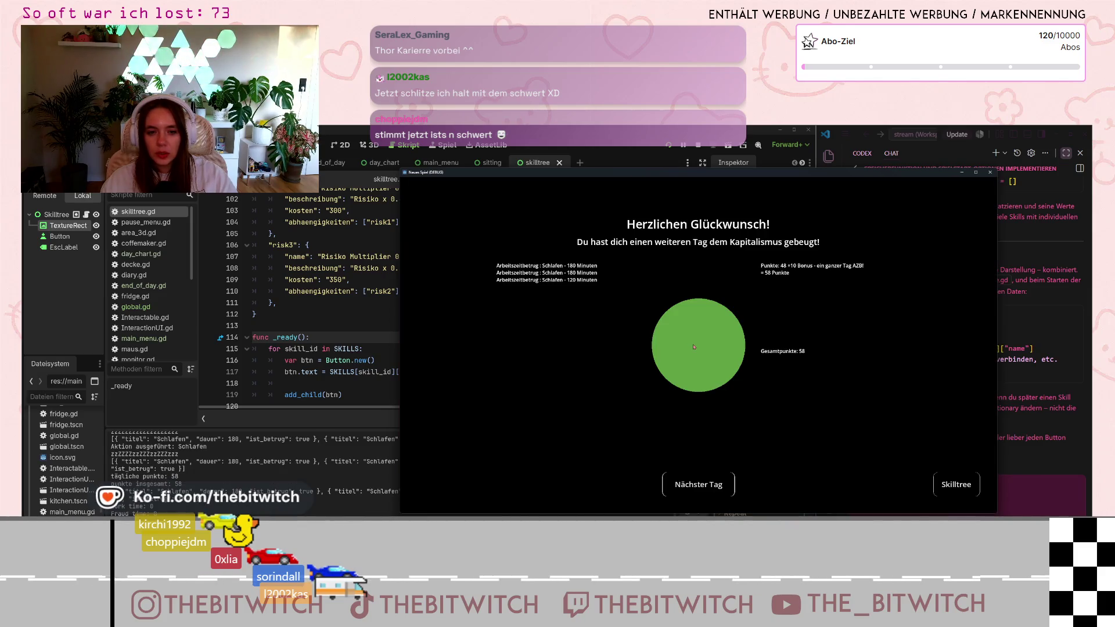
click(955, 493)
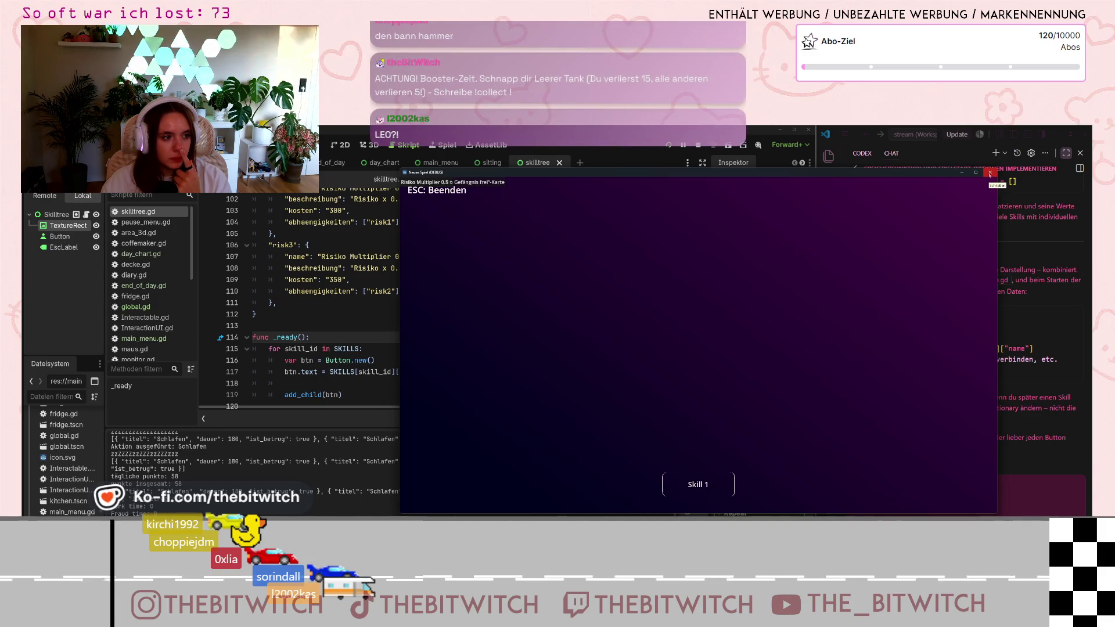
Close the running game window to return to the skilltree.gd script.
click(990, 174)
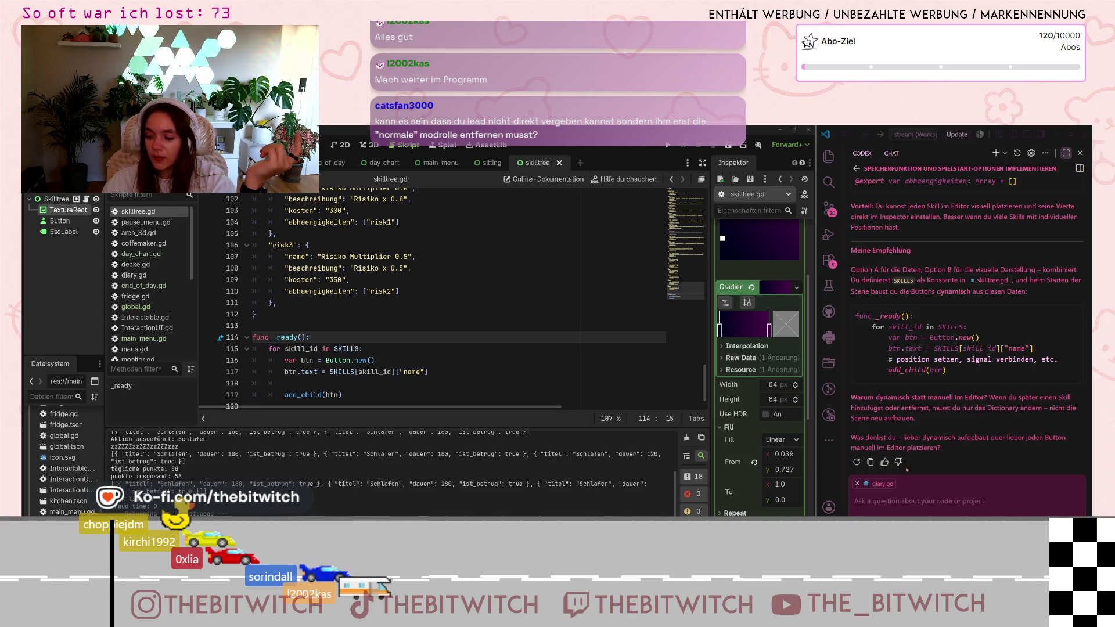
Begin a coding-assistant question with 'Ich habe einen Button erstellt'.
click(337, 326)
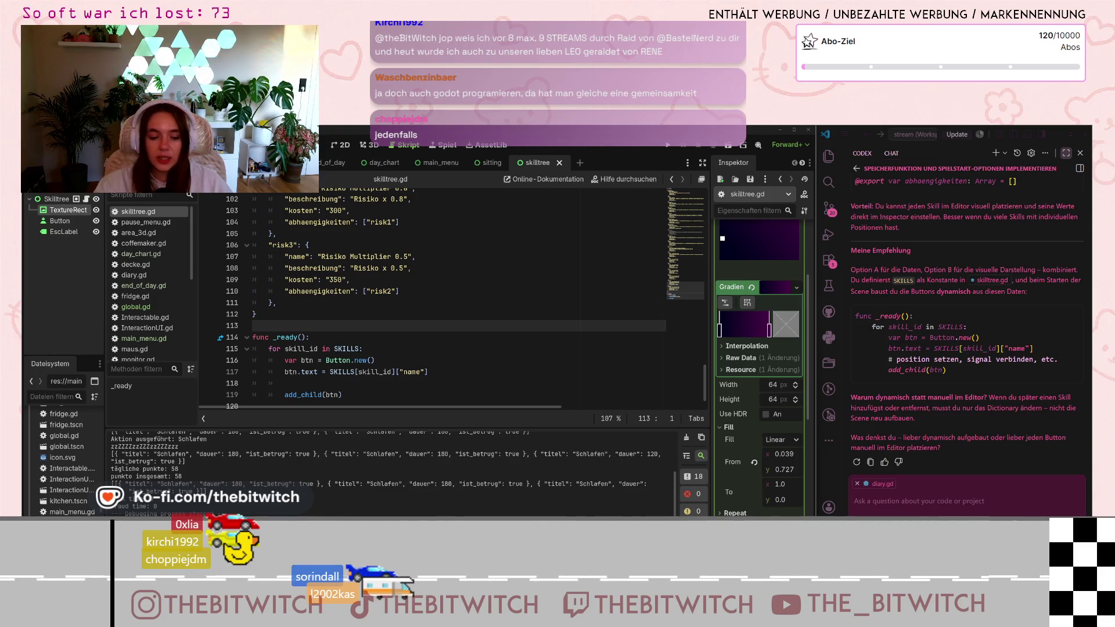
click(434, 388)
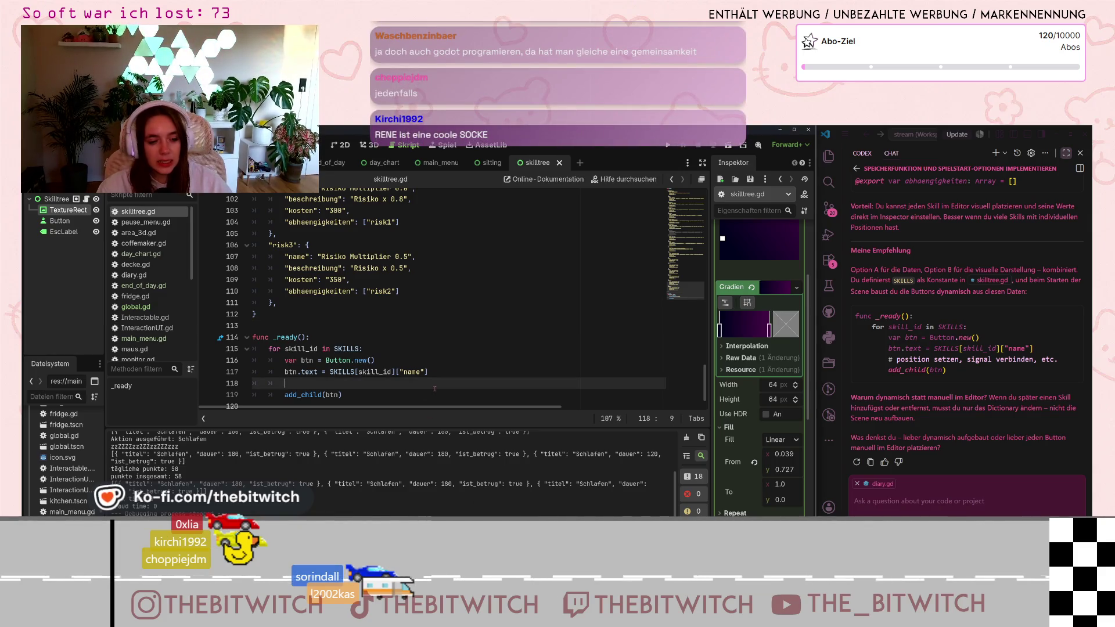
click(926, 509)
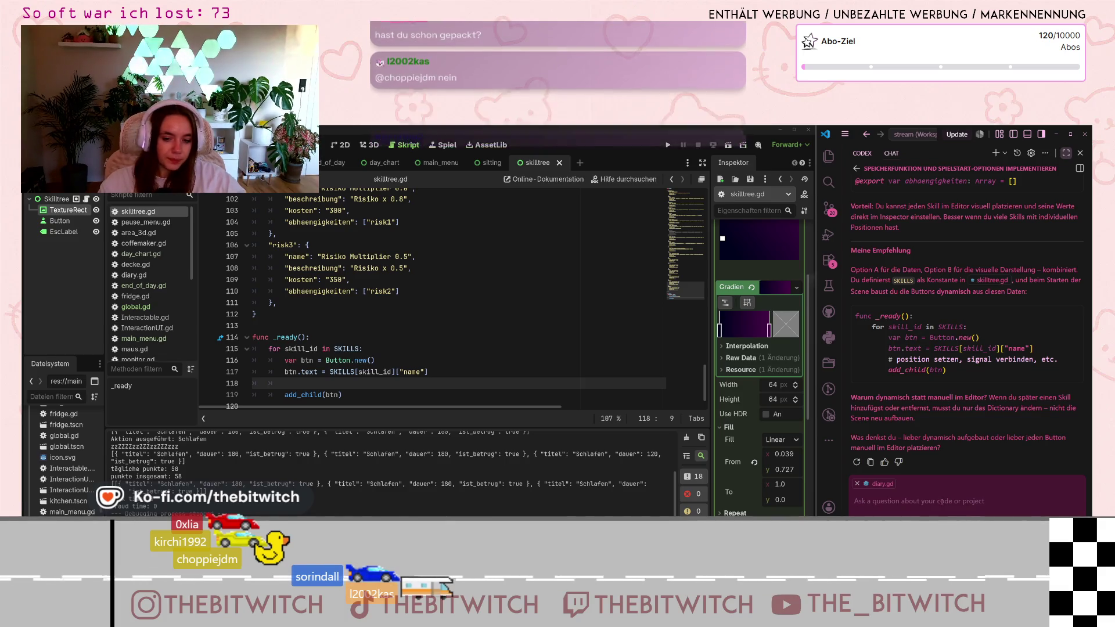
text(Ich)
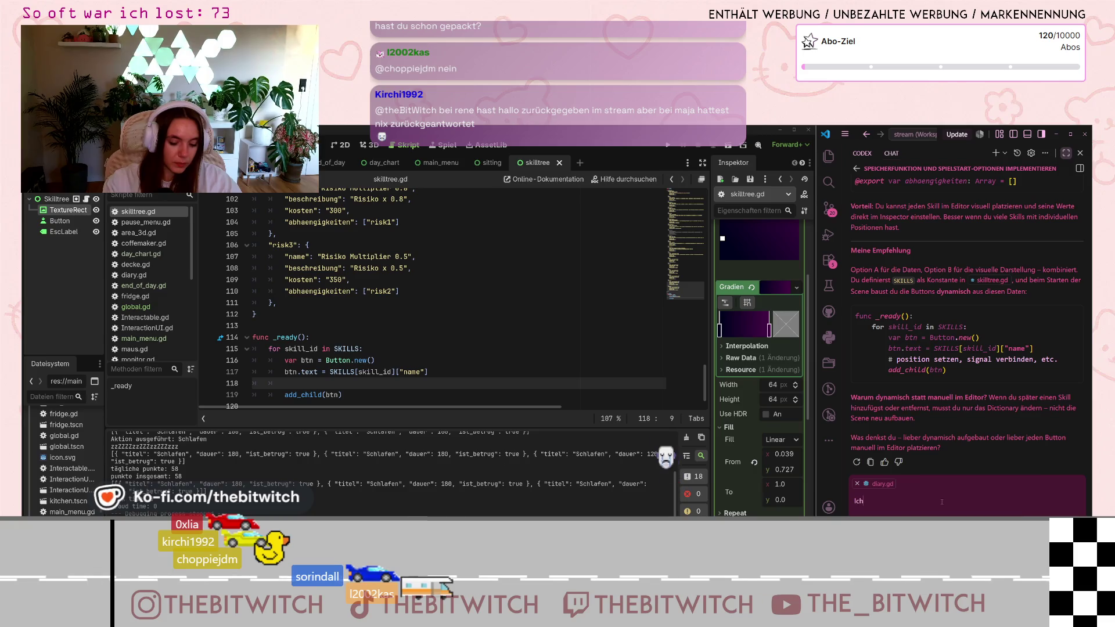
text( habe einen Button erstellt, der so)
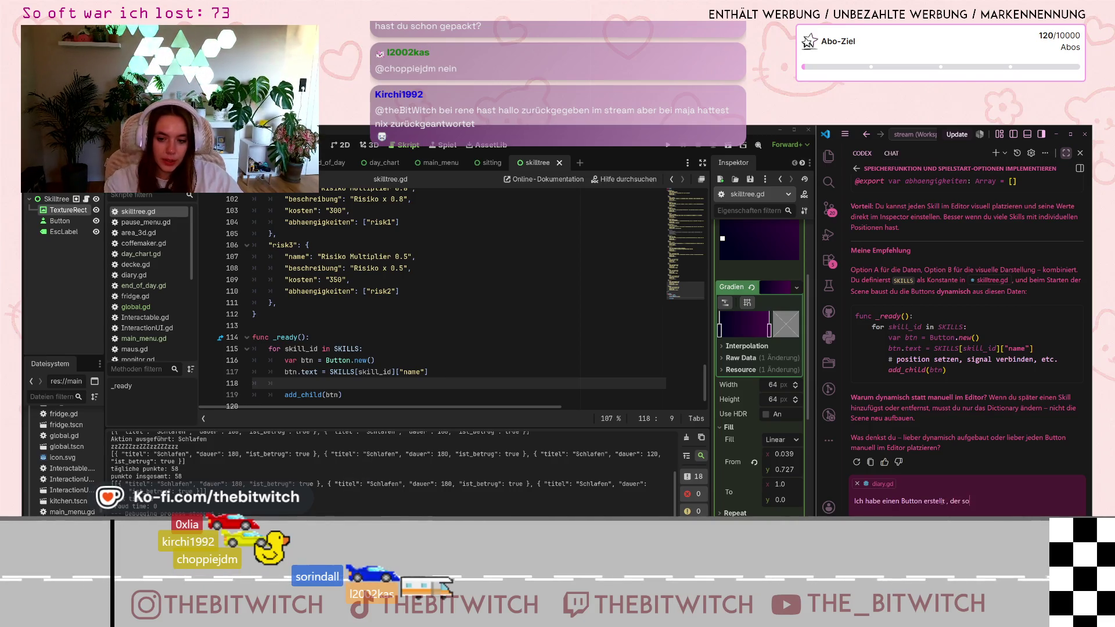
Finish and send the question about styling all skill buttons like the existing button.
text( aussieht)
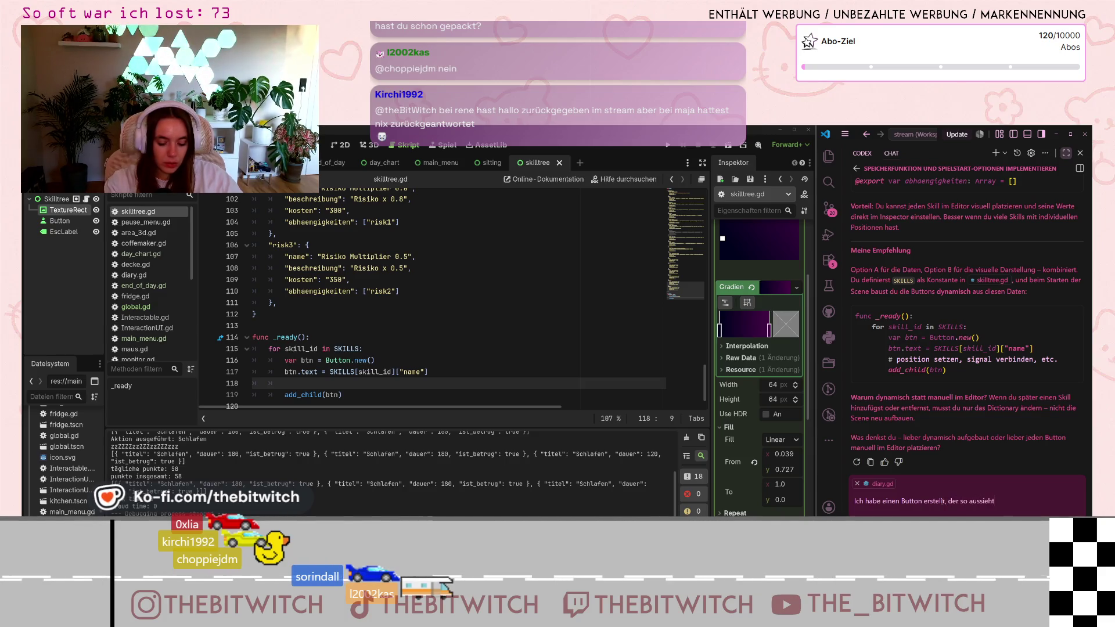
text(, wie die Button)
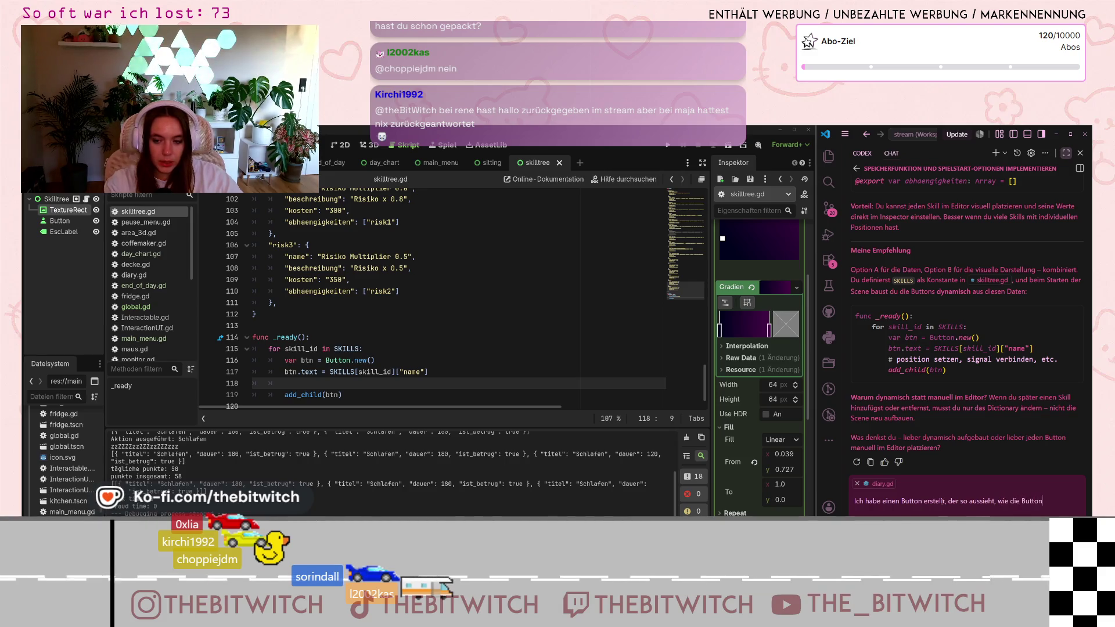
text(s für die)
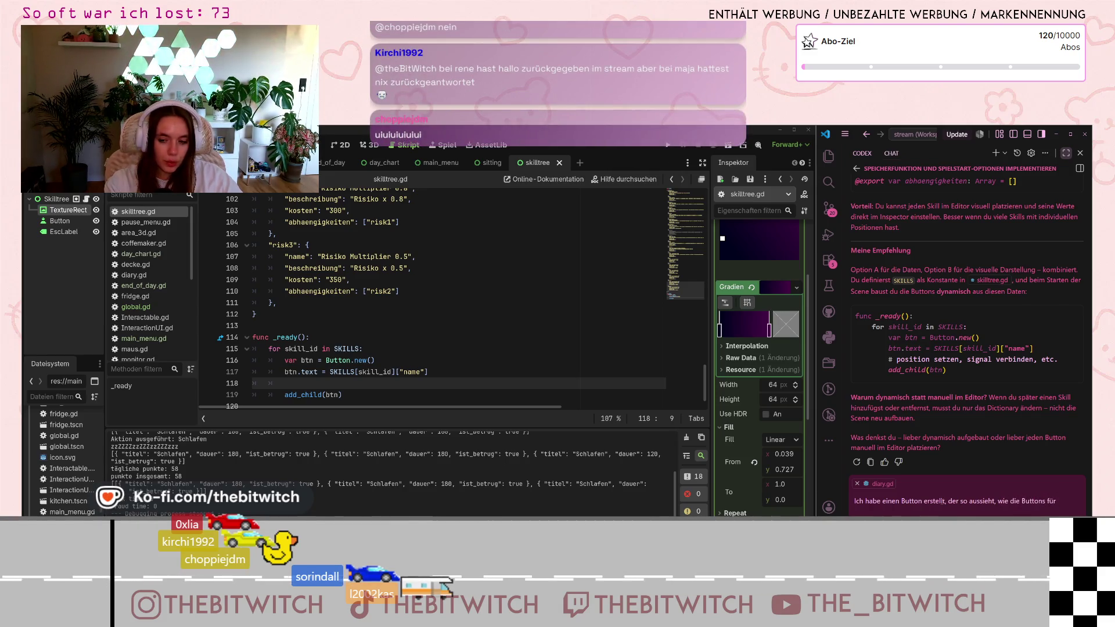
text( Skills.)
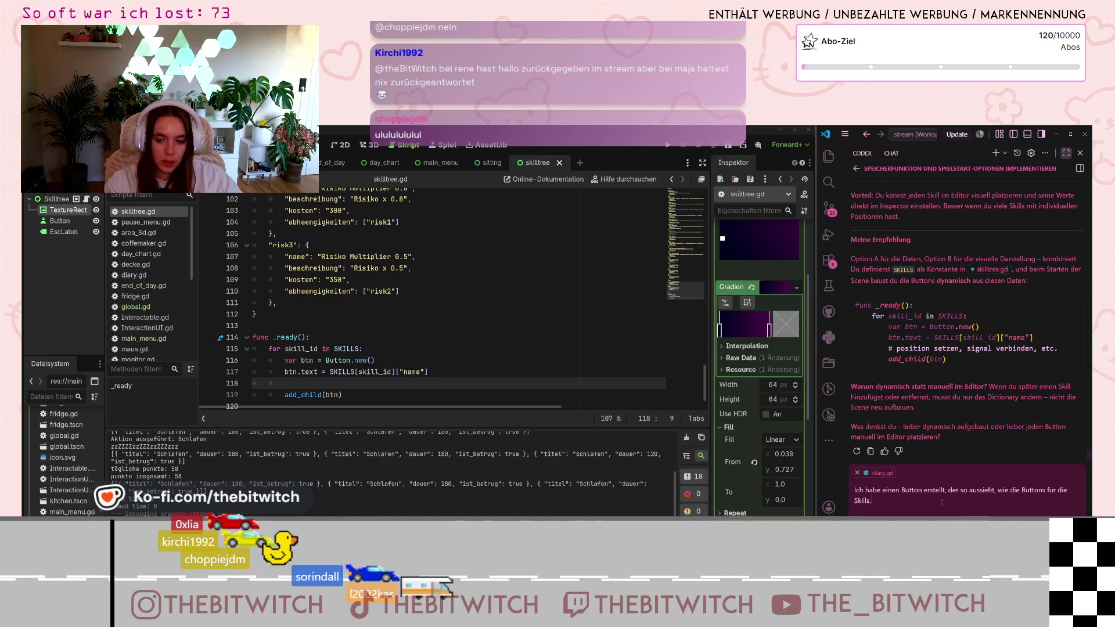
text( Kangendwie setzen, dass die)
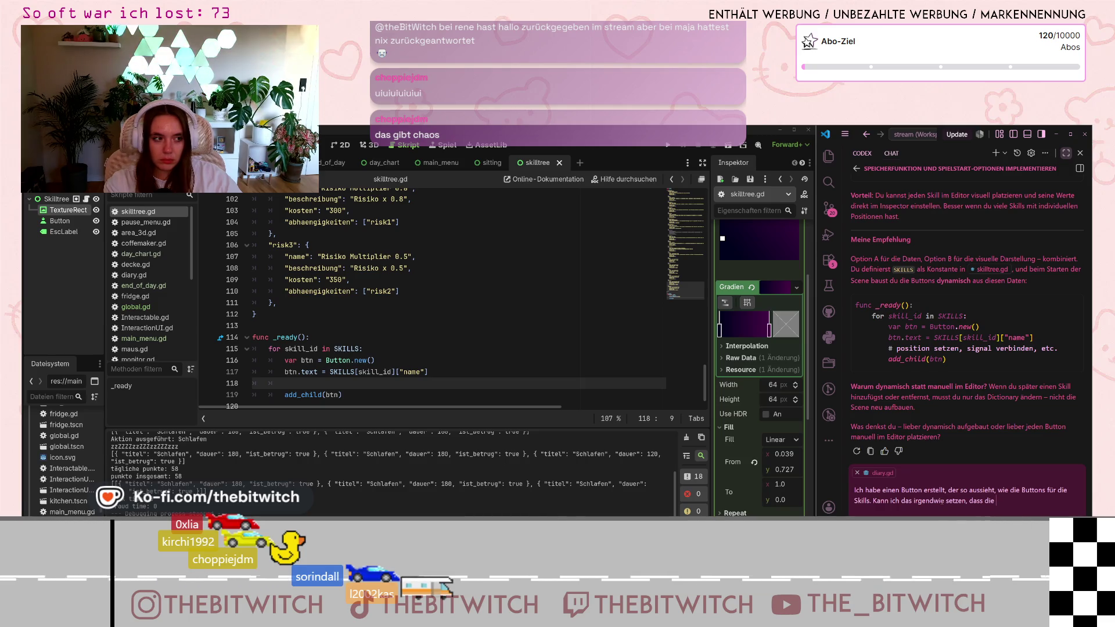
text( wie)
text(?)
key(Return)
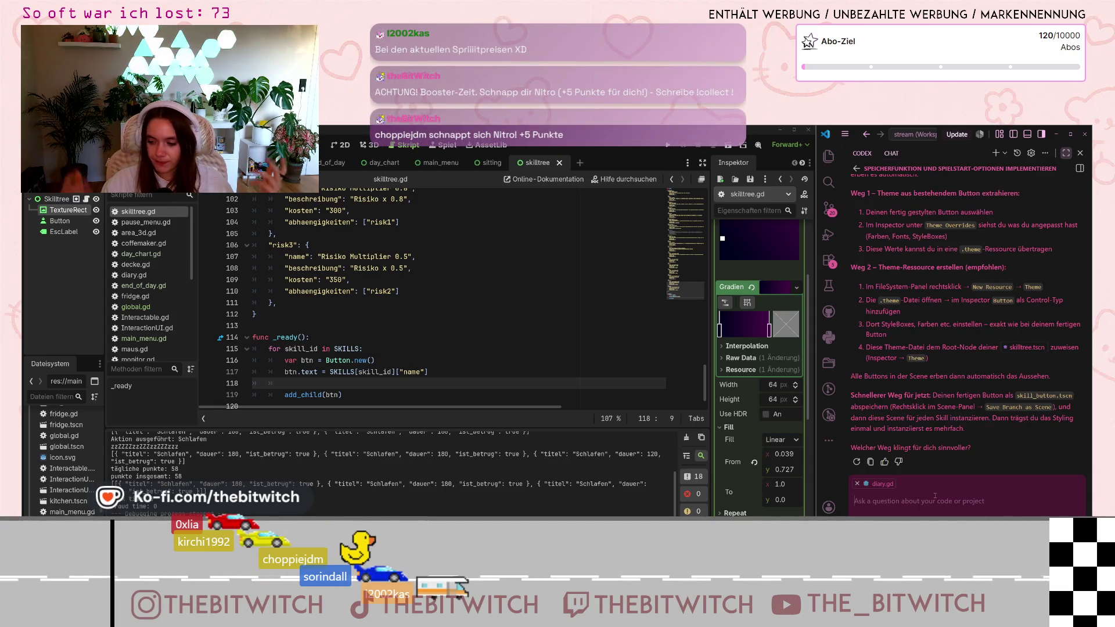
Return to the Godot editor and show the skilltree scene in the 2D workspace.
scroll(913, 252, up, 3)
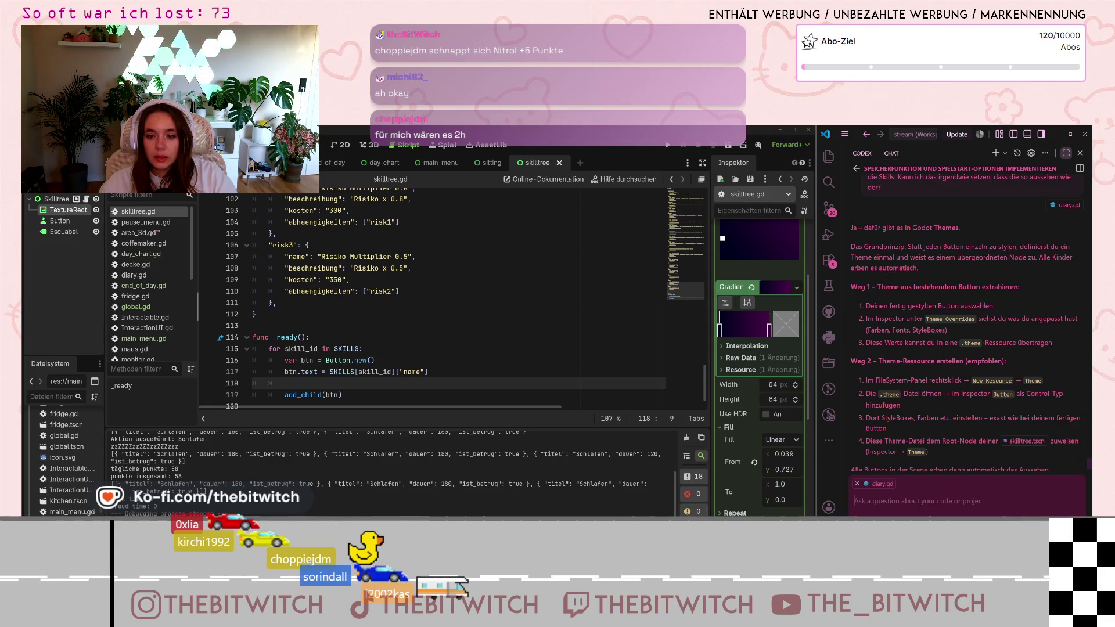
click(125, 229)
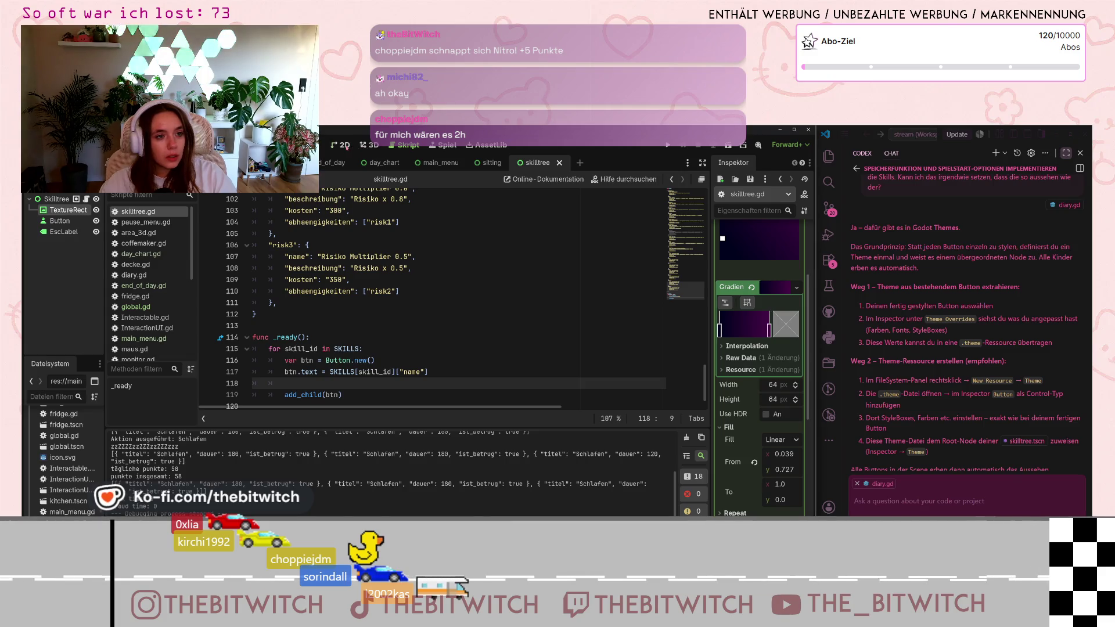
key(ctrl+F1)
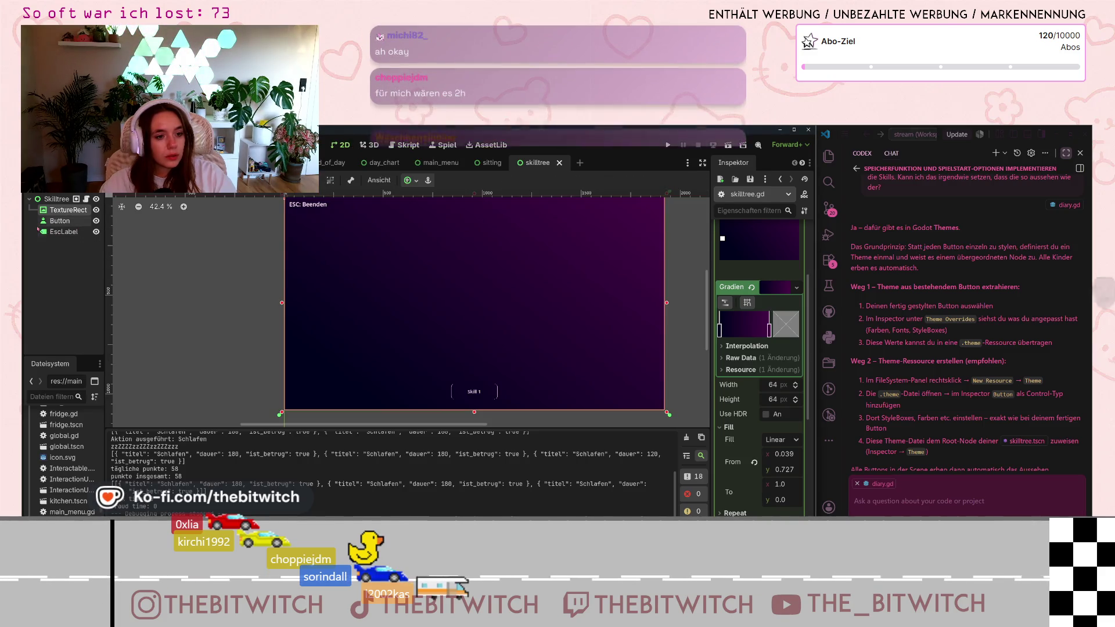
Review the Skill 1 Button's Theme Overrides: one font-size change and two style changes.
click(53, 224)
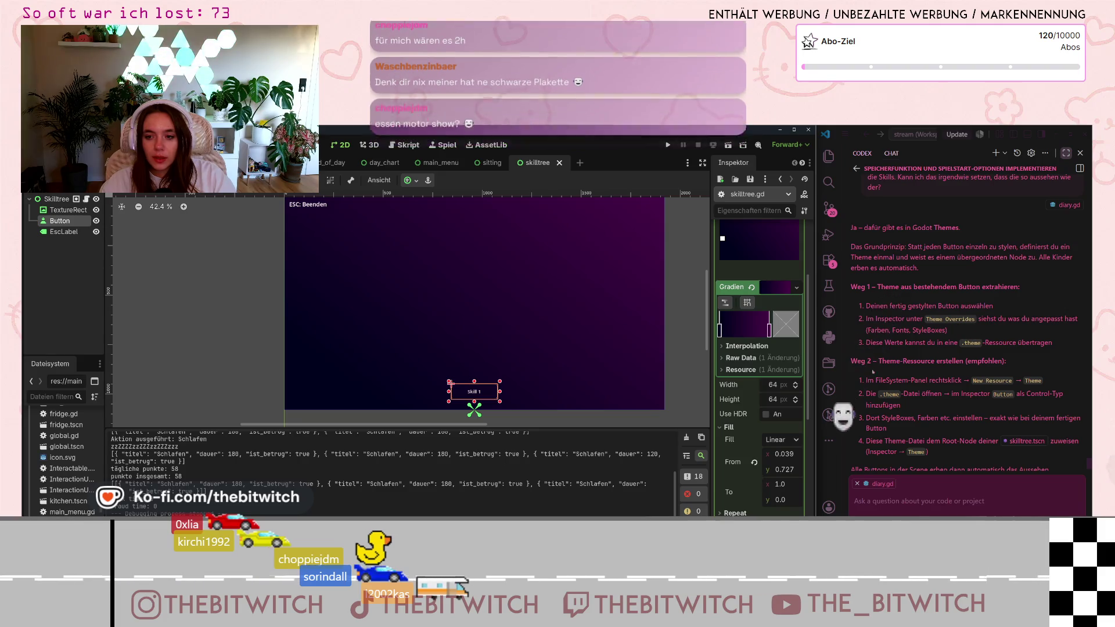
click(748, 473)
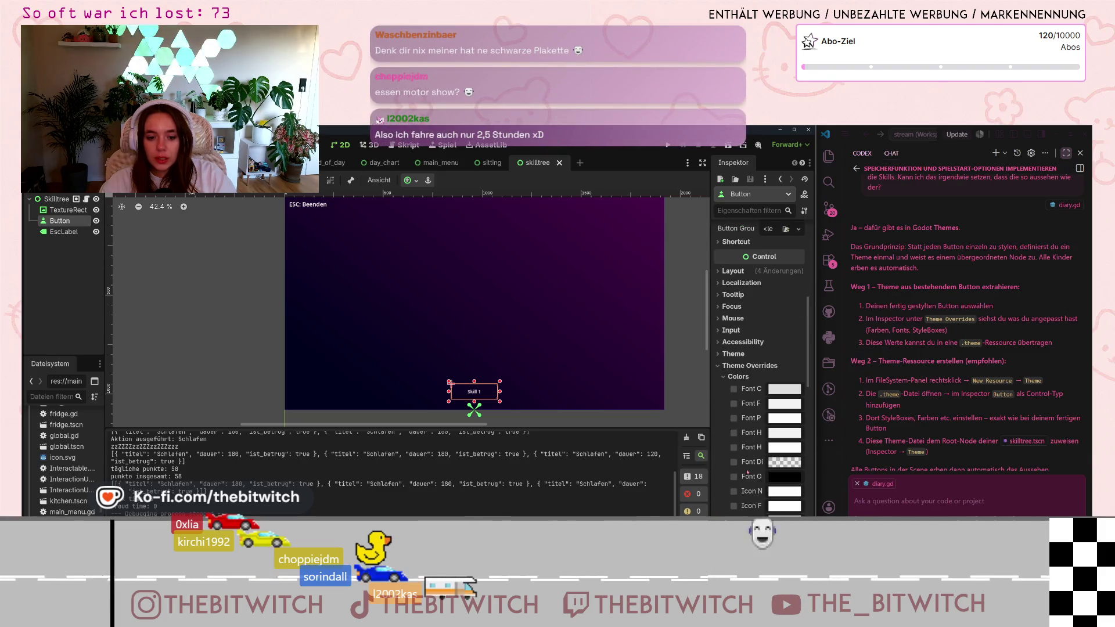
click(723, 377)
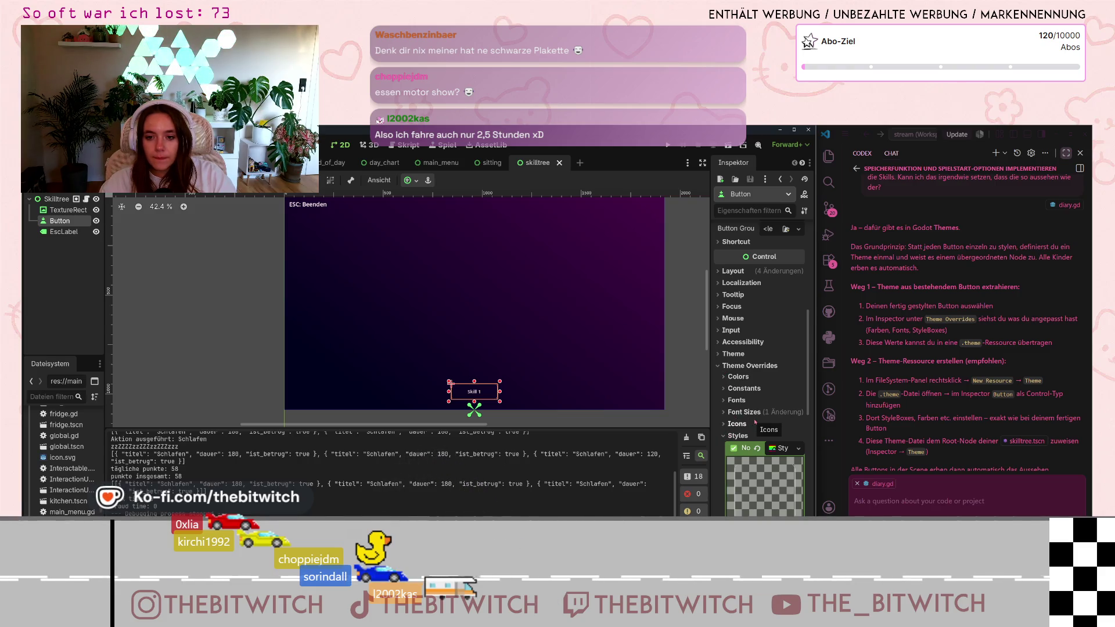
click(725, 438)
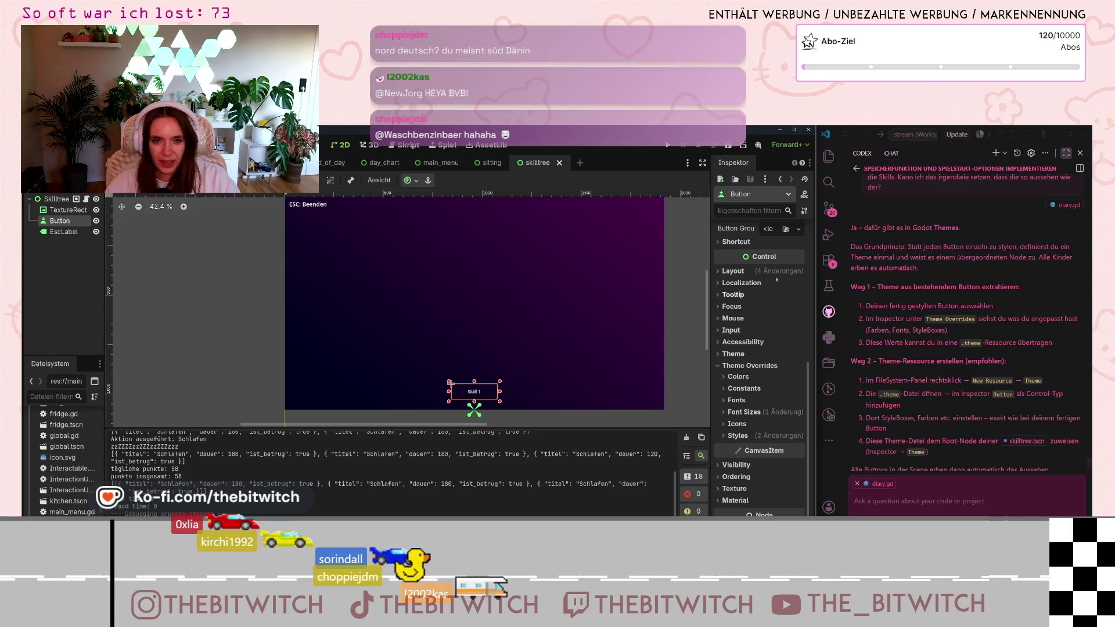
click(803, 163)
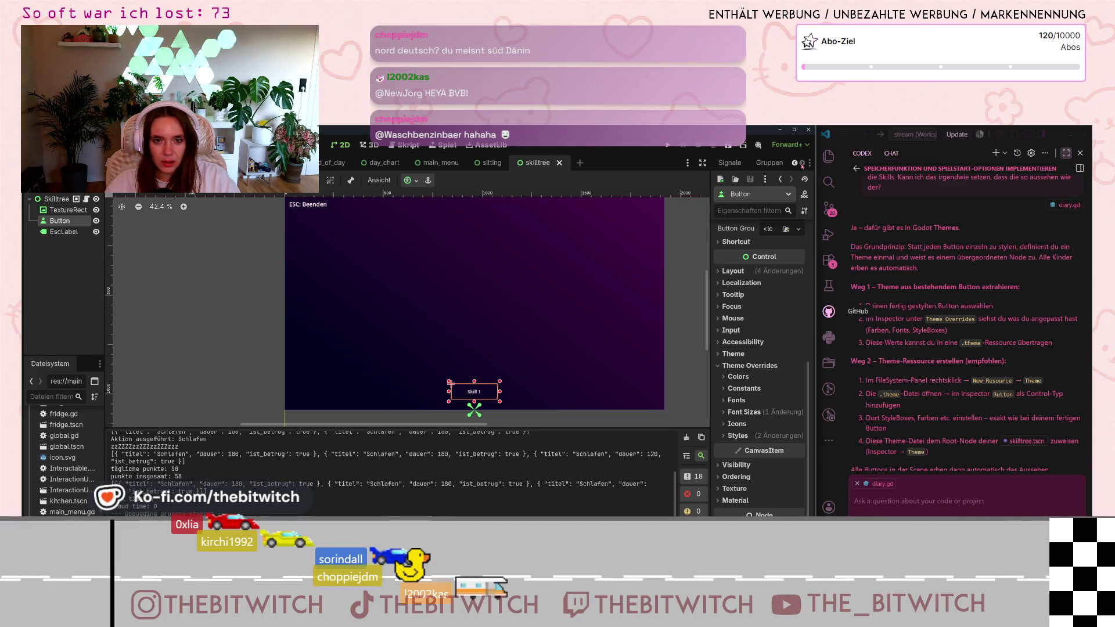
Widen the left dock so the Scene tree and FileSystem asset folders are fully visible.
click(795, 164)
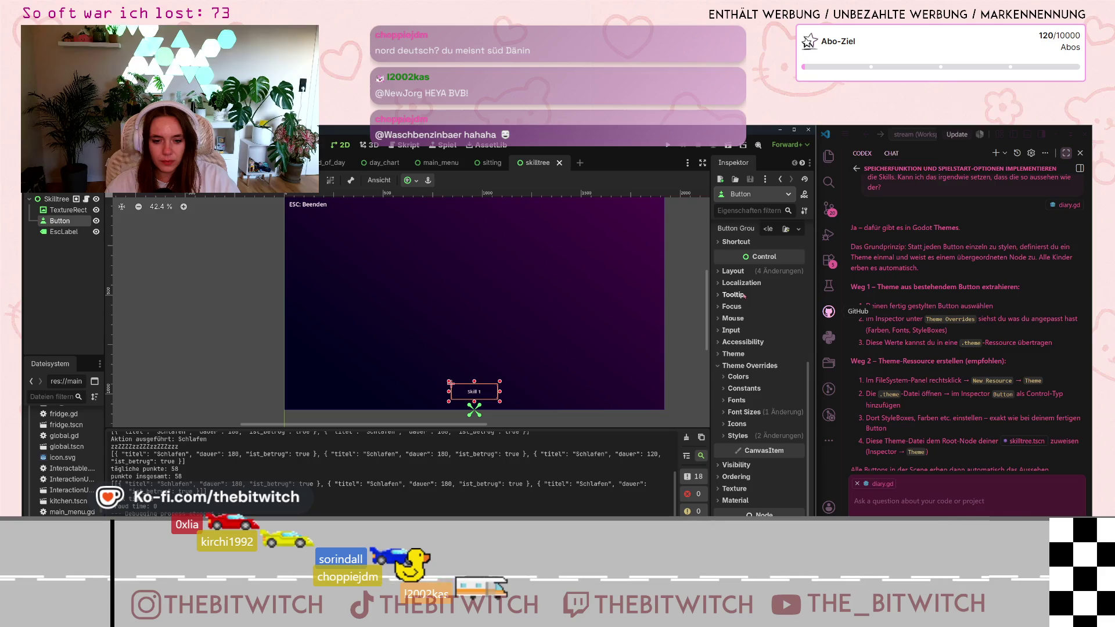
scroll(791, 246, down, 2)
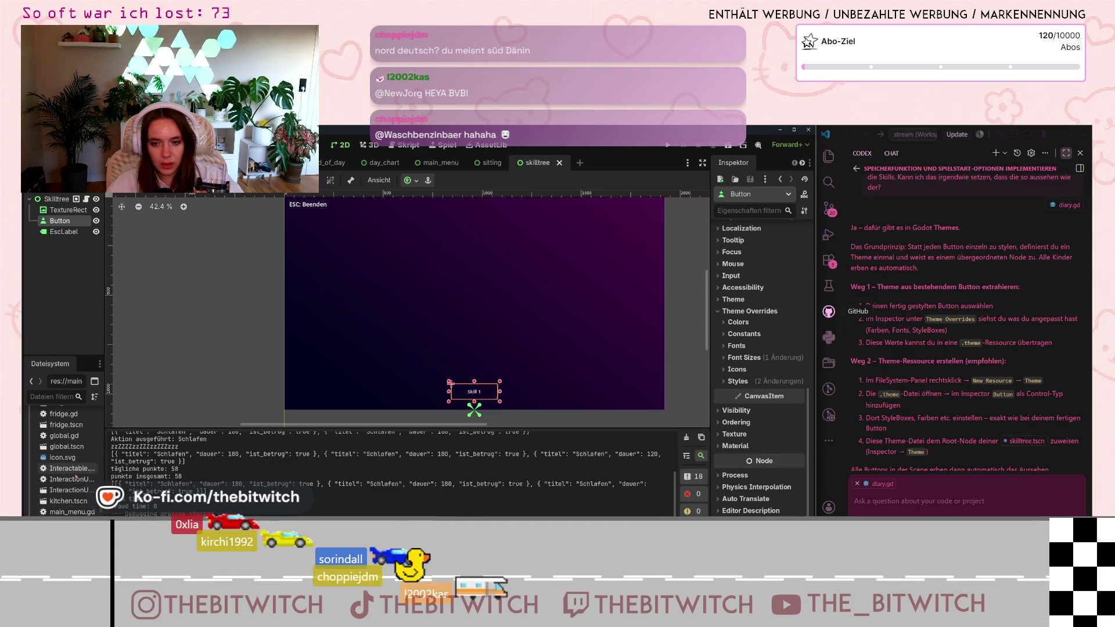
scroll(73, 488, down, 10)
scroll(69, 508, up, 5)
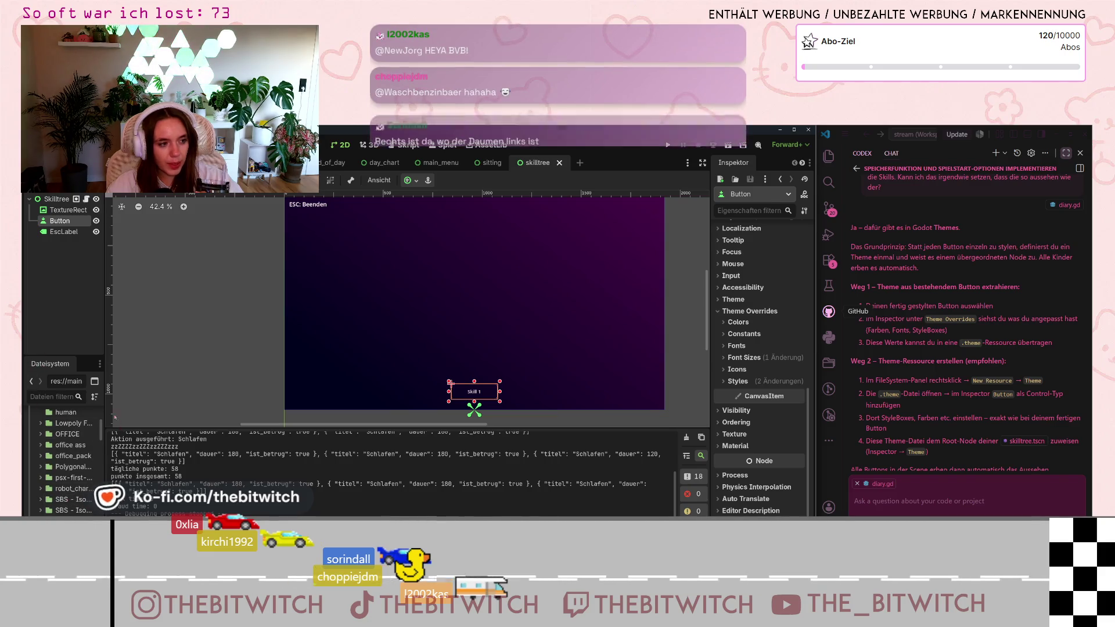
drag(130, 411, 149, 406)
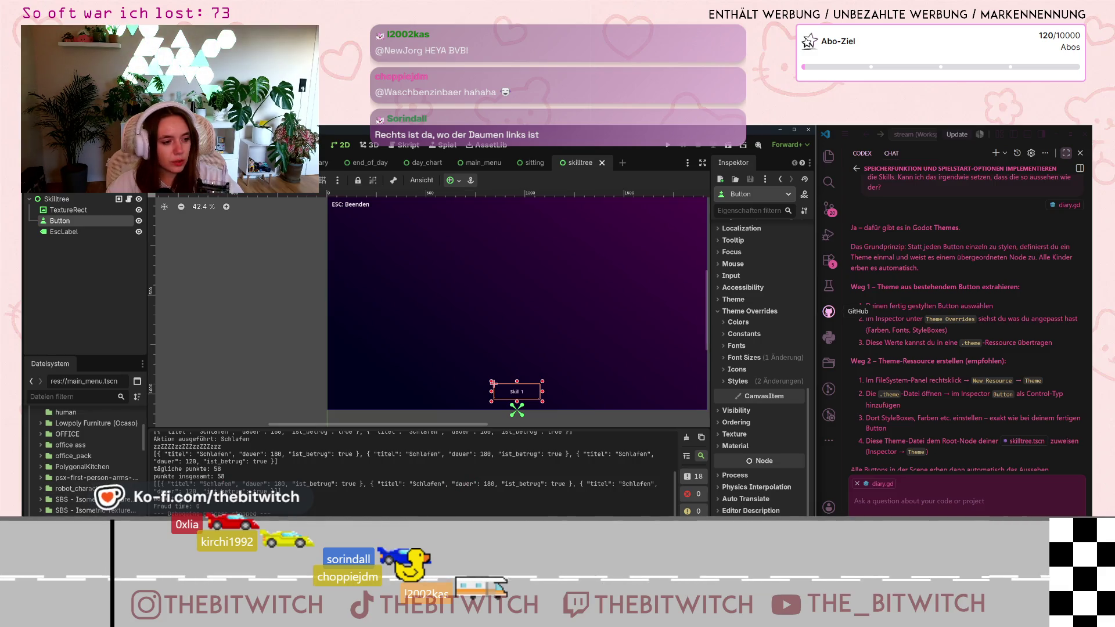
right_click(37, 442)
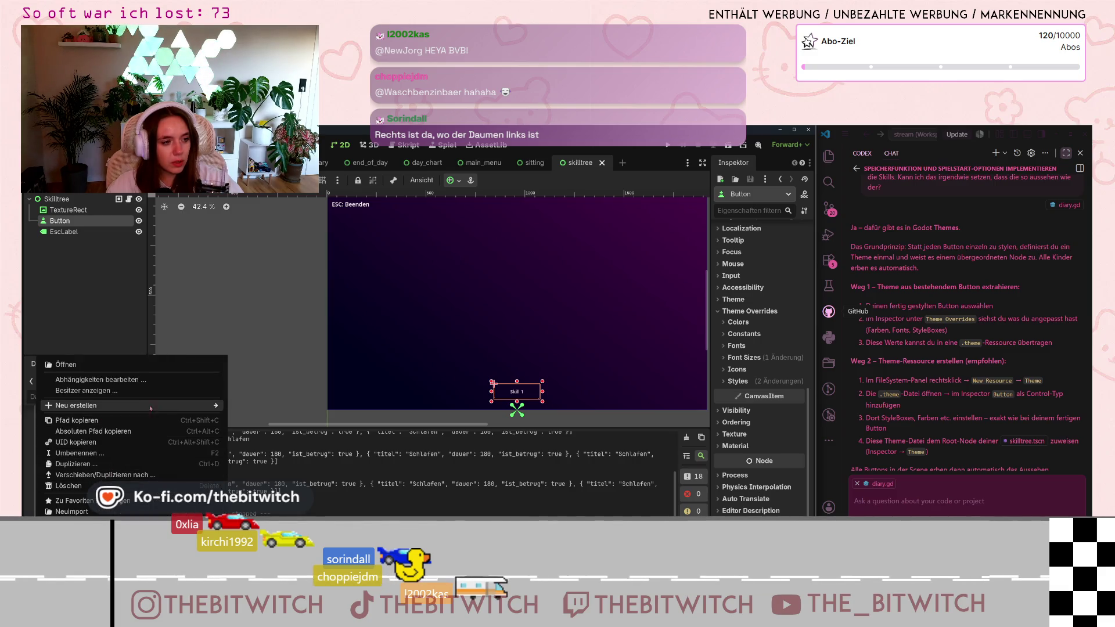
Create a new Theme resource in the Assets folder via the 'theme' resource search.
mouse_move(146, 406)
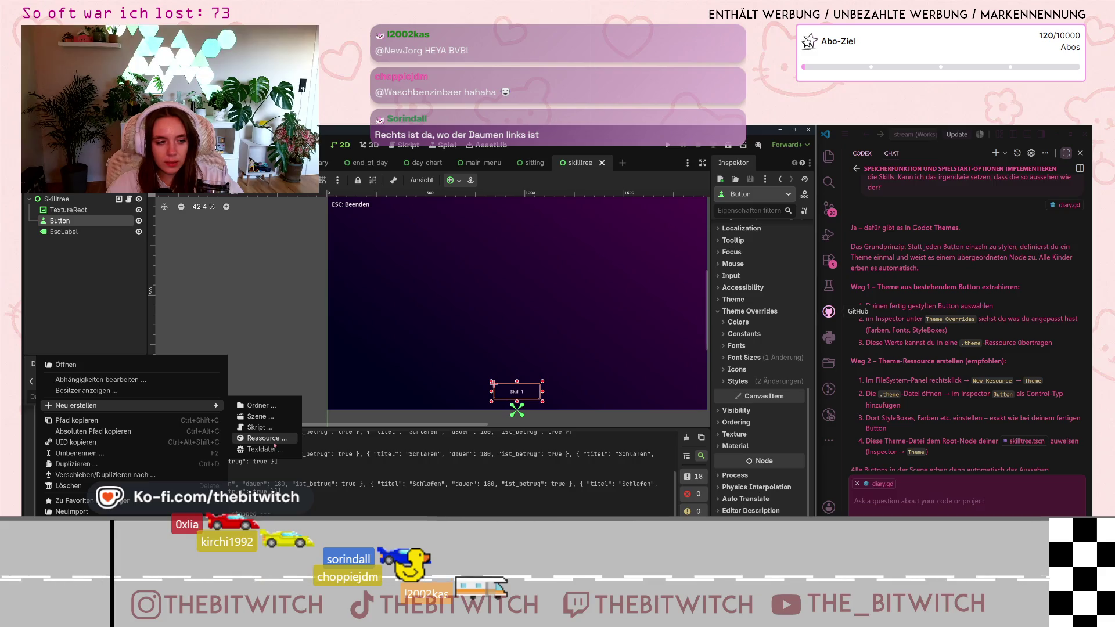
key(Escape)
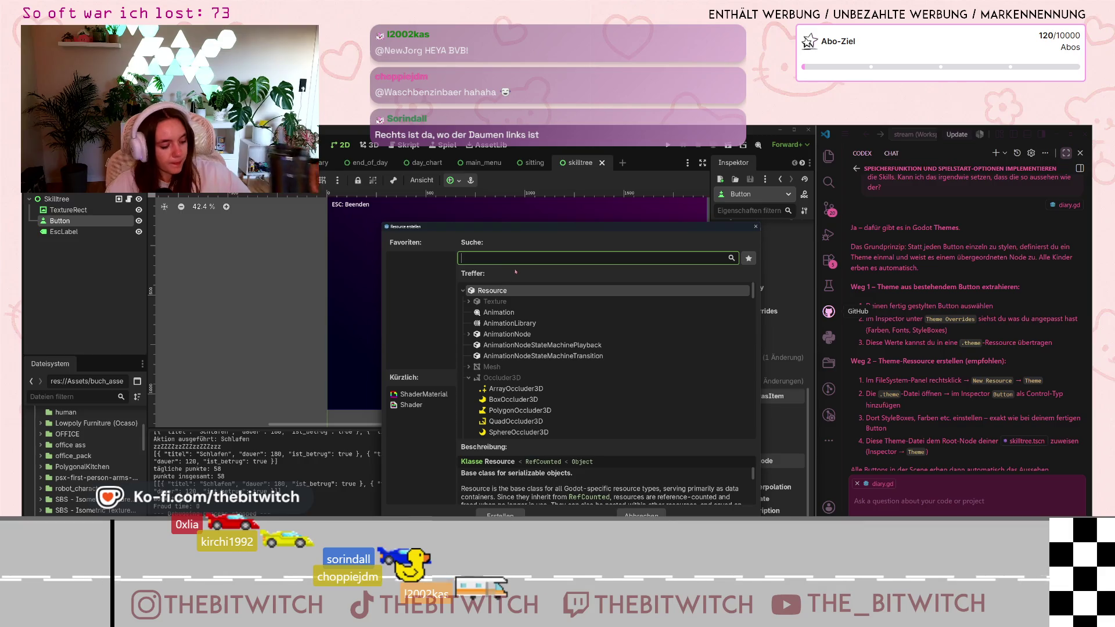
text(theme)
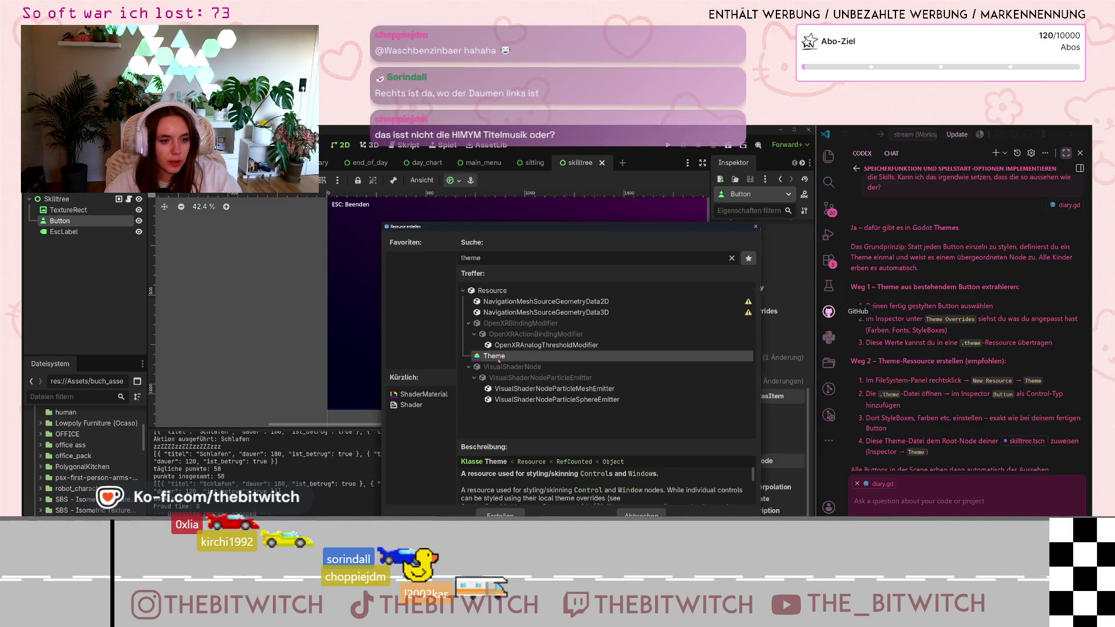
double_click(499, 358)
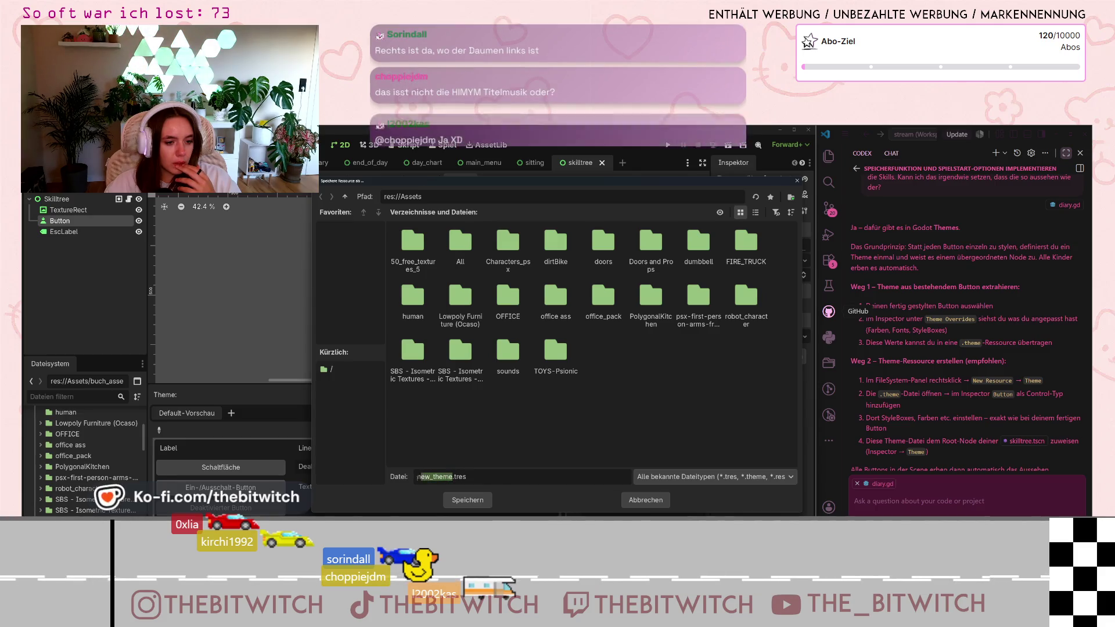
Save the theme as skill_buttons.tres and move it into the res:// root folder.
text(skill_buttons)
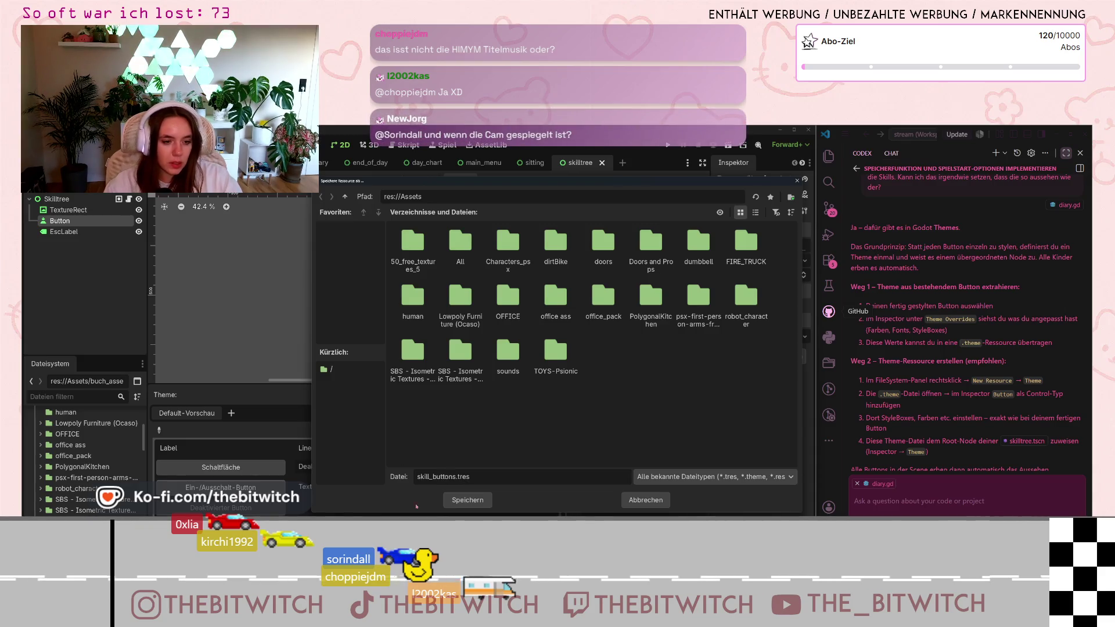
click(468, 500)
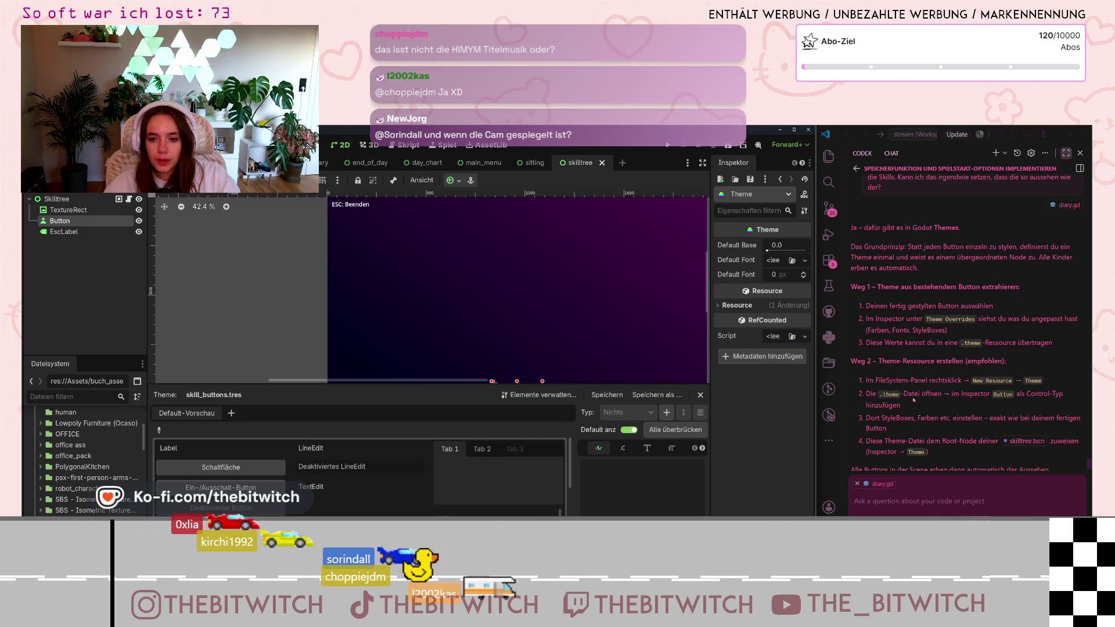
scroll(916, 402, down, 1)
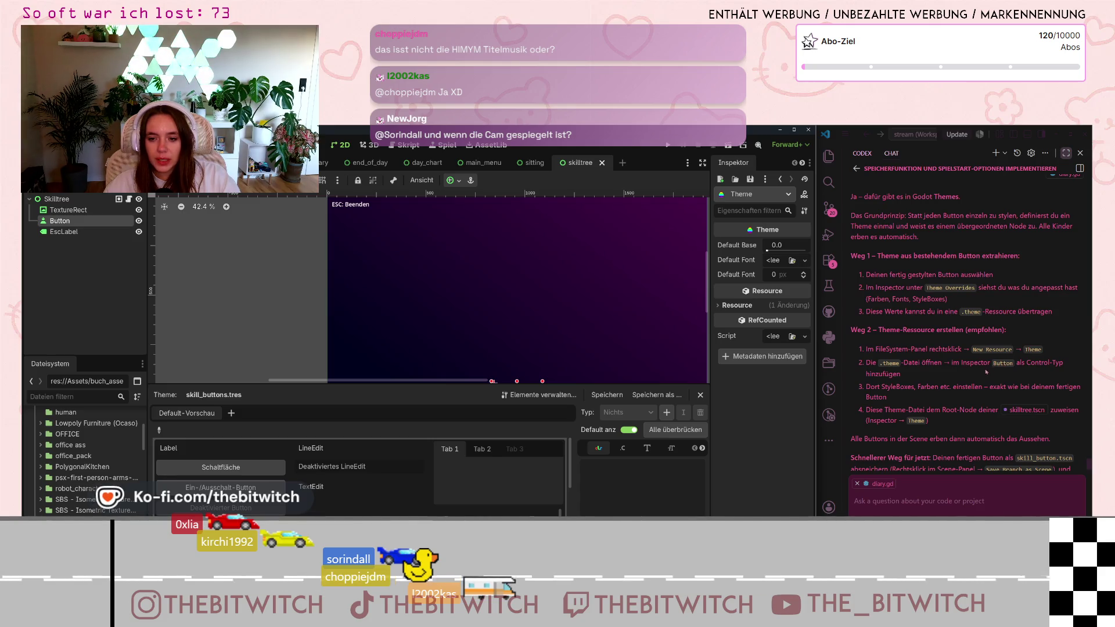
scroll(985, 373, down, 1)
scroll(64, 499, down, 3)
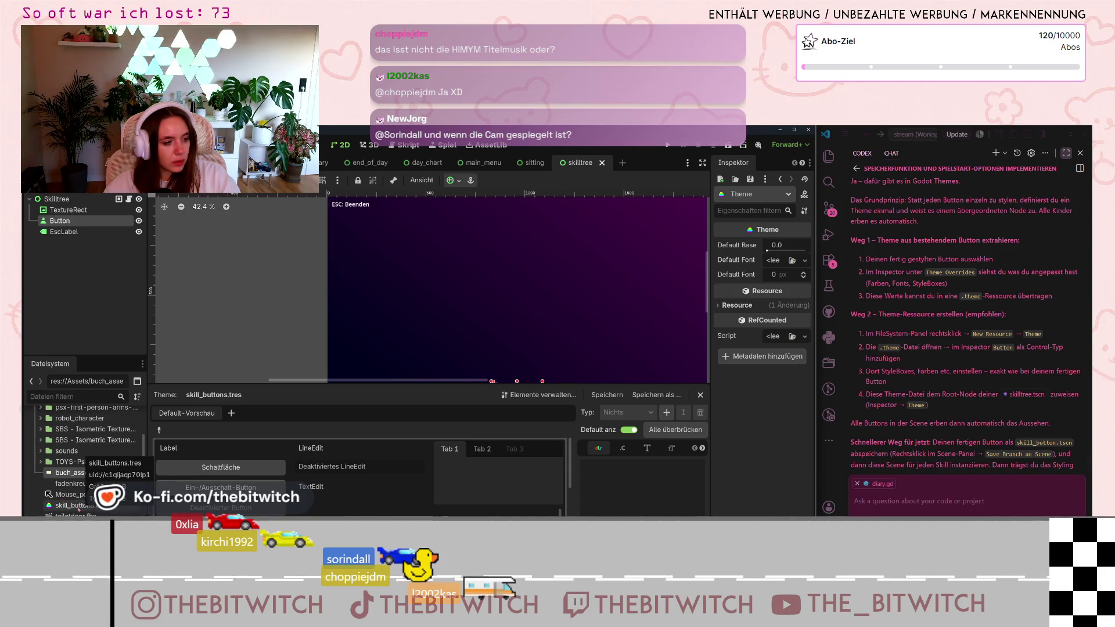
drag(79, 509, 442, 452)
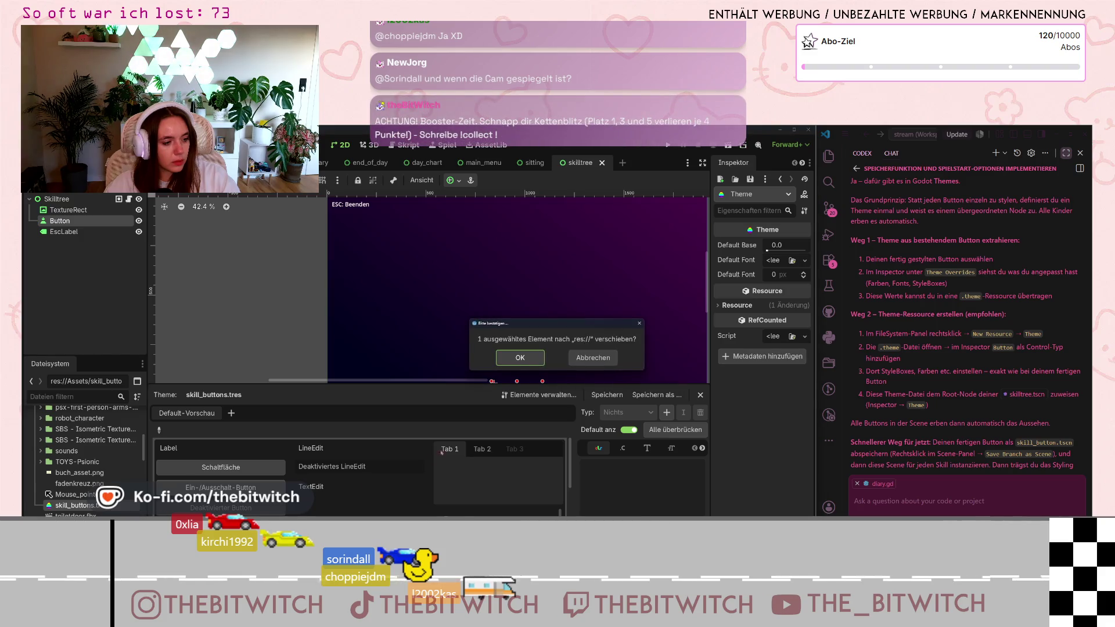
click(521, 359)
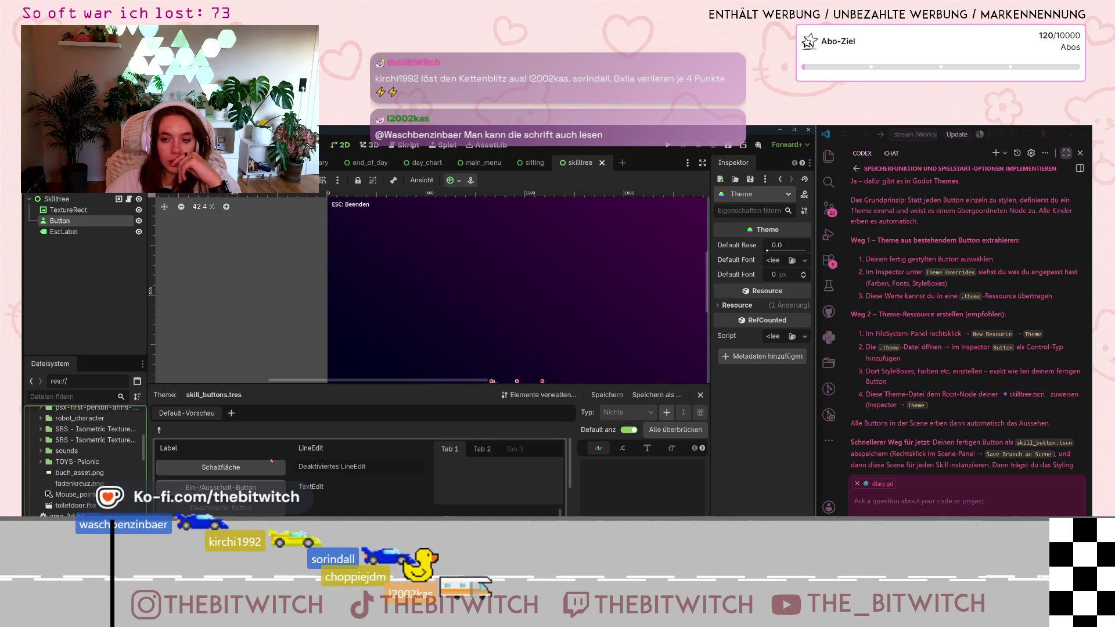
Load skill_buttons.tres into the Inspector and enlarge the Theme editor's control preview.
scroll(64, 494, down, 5)
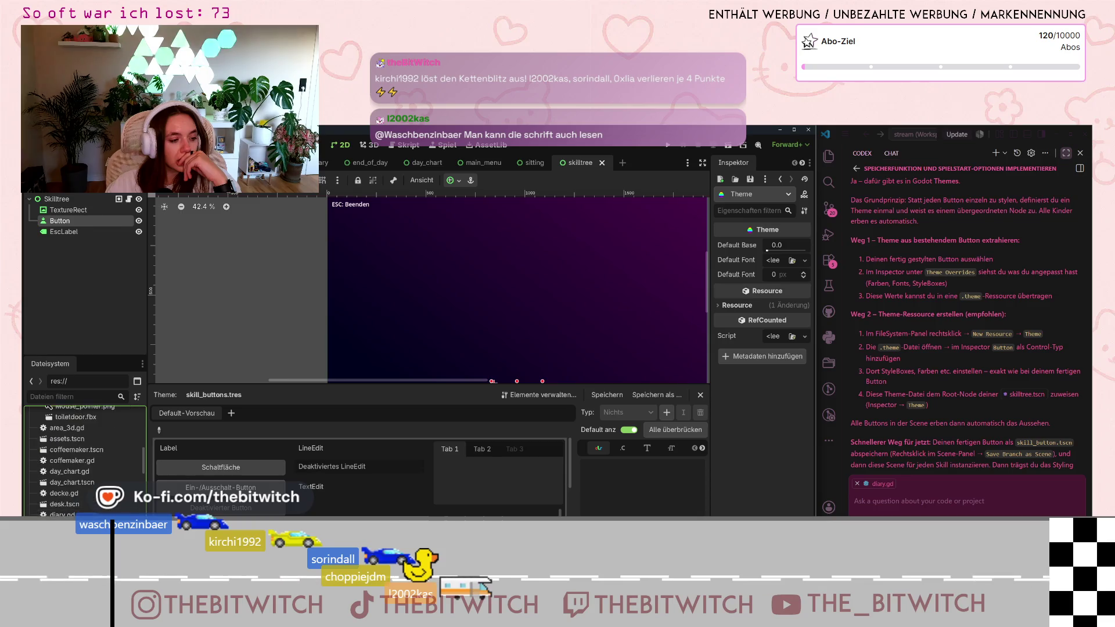
scroll(84, 459, down, 5)
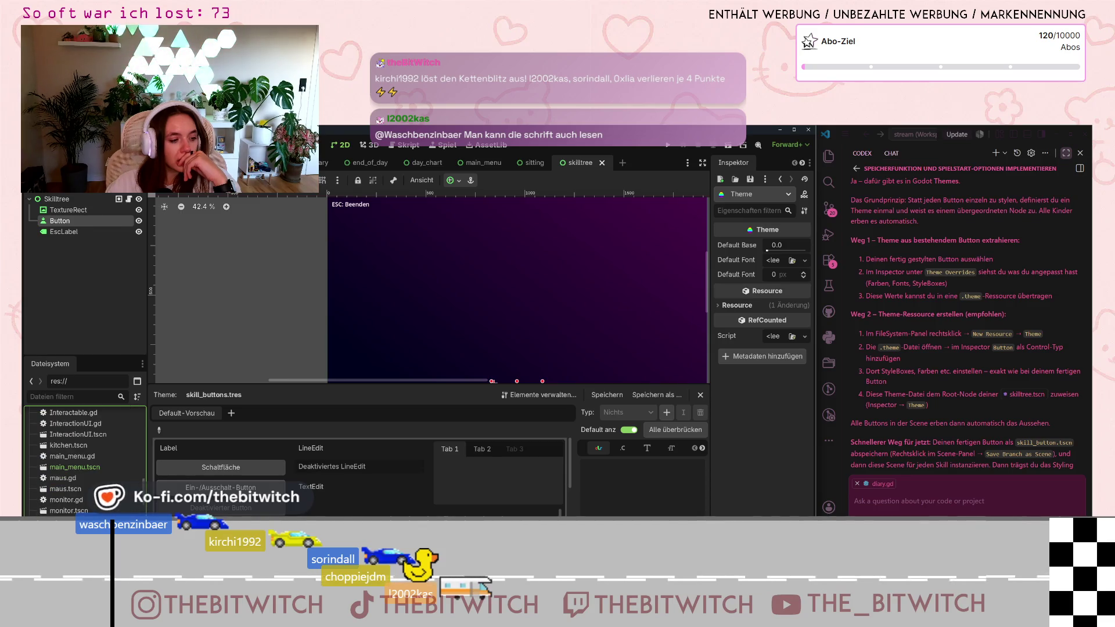
scroll(84, 459, up, 1)
scroll(85, 459, down, 5)
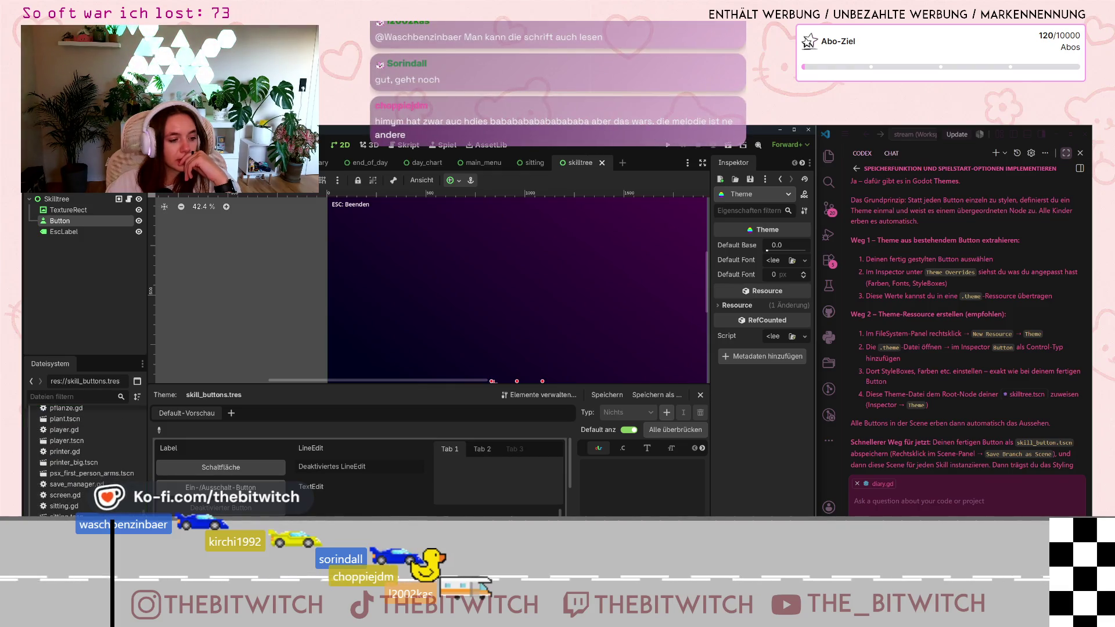
drag(70, 517, 188, 462)
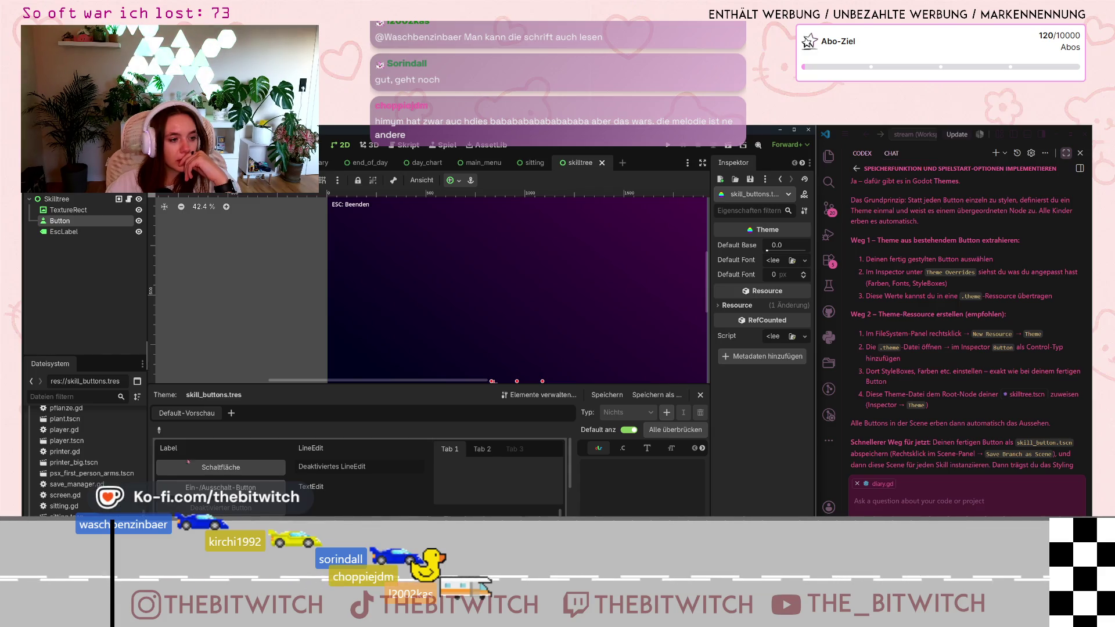
mouse_move(319, 383)
mouse_down()
mouse_move(363, 273)
mouse_move(397, 231)
mouse_move(397, 244)
mouse_up()
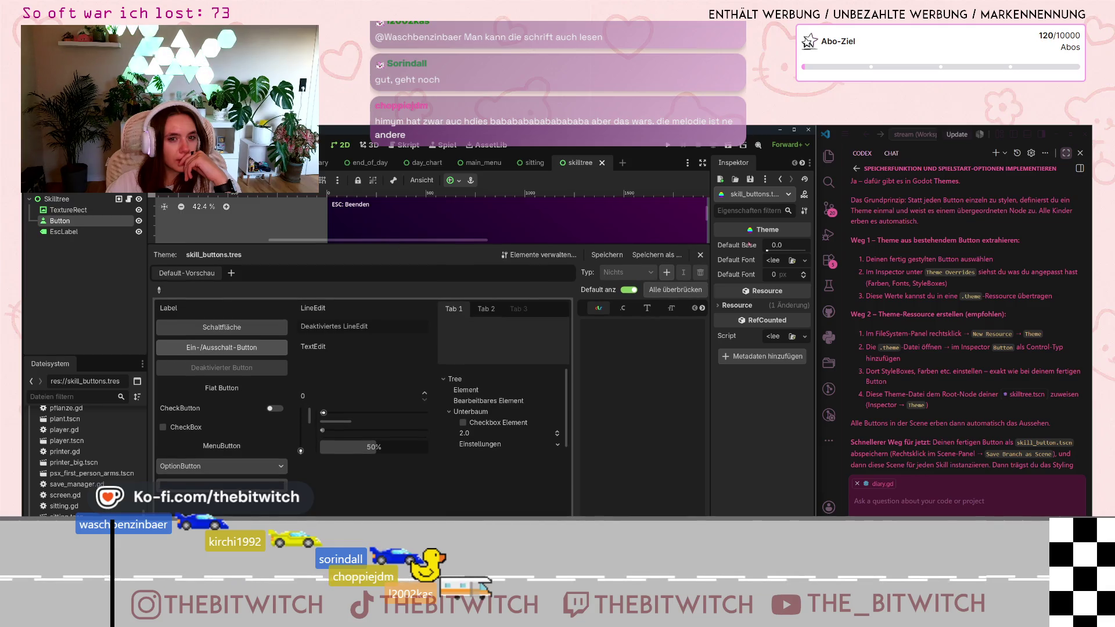
Check the theme's sub-resource dropdown twice, finding it empty.
click(755, 194)
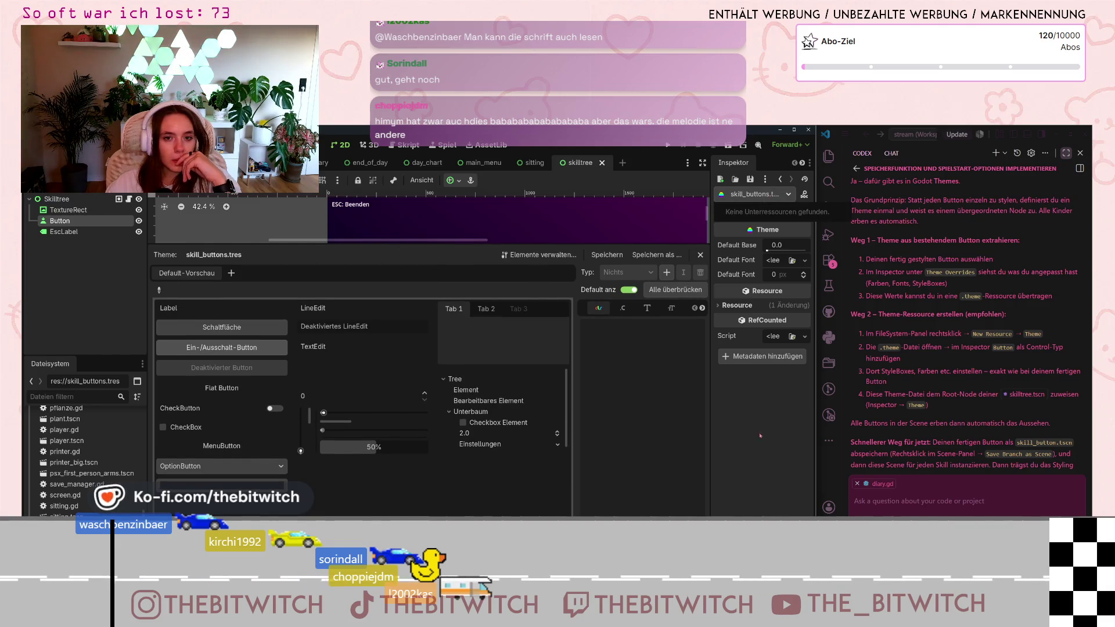
click(755, 194)
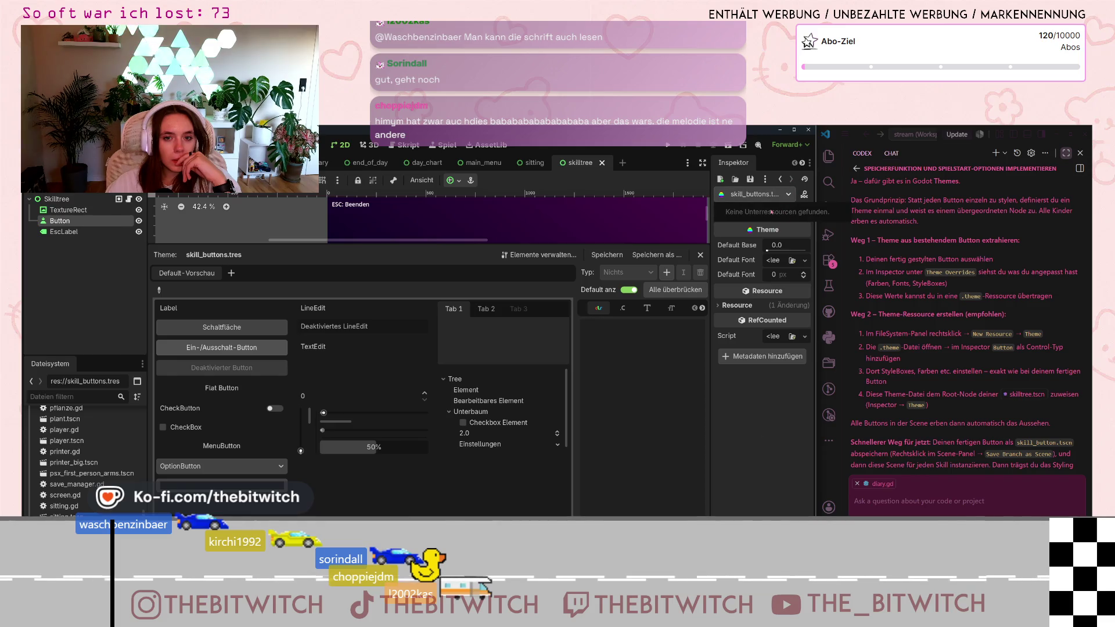
click(745, 453)
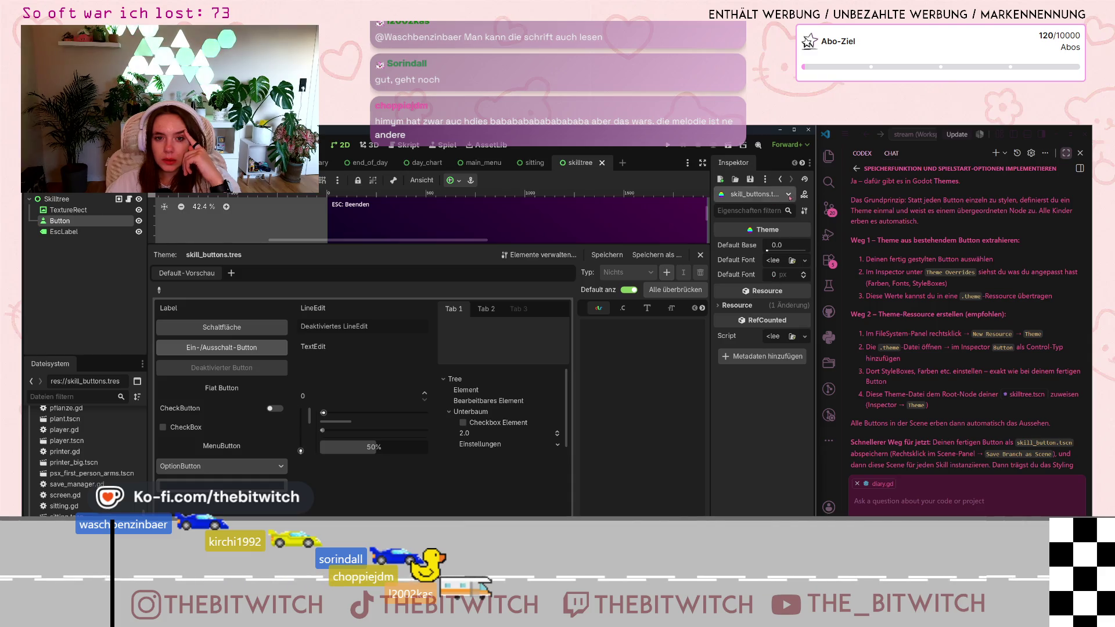
click(790, 195)
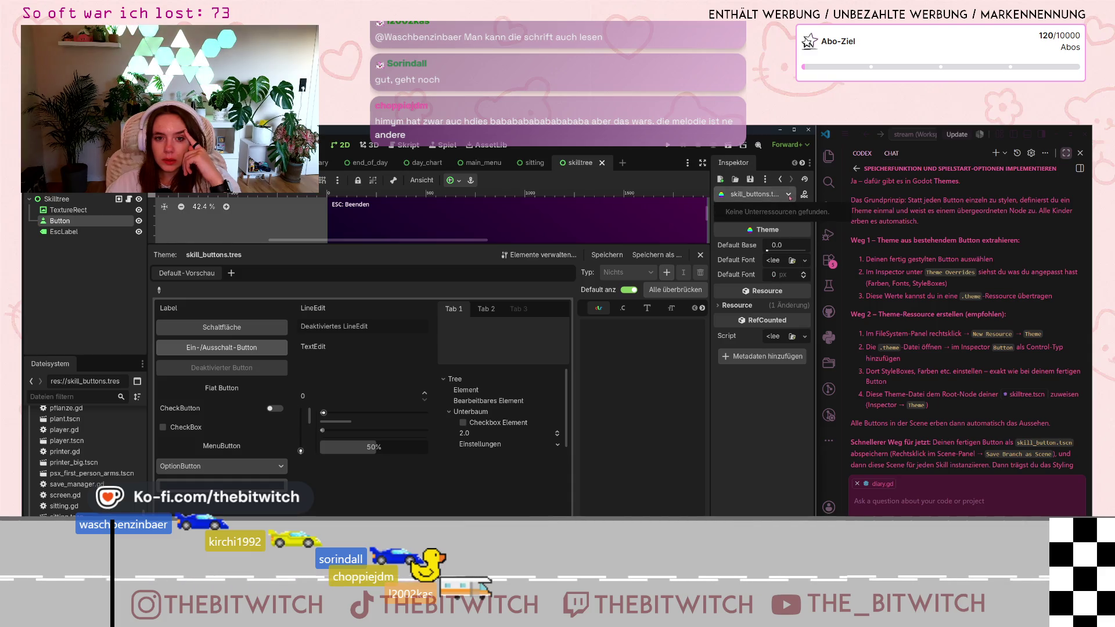
click(775, 402)
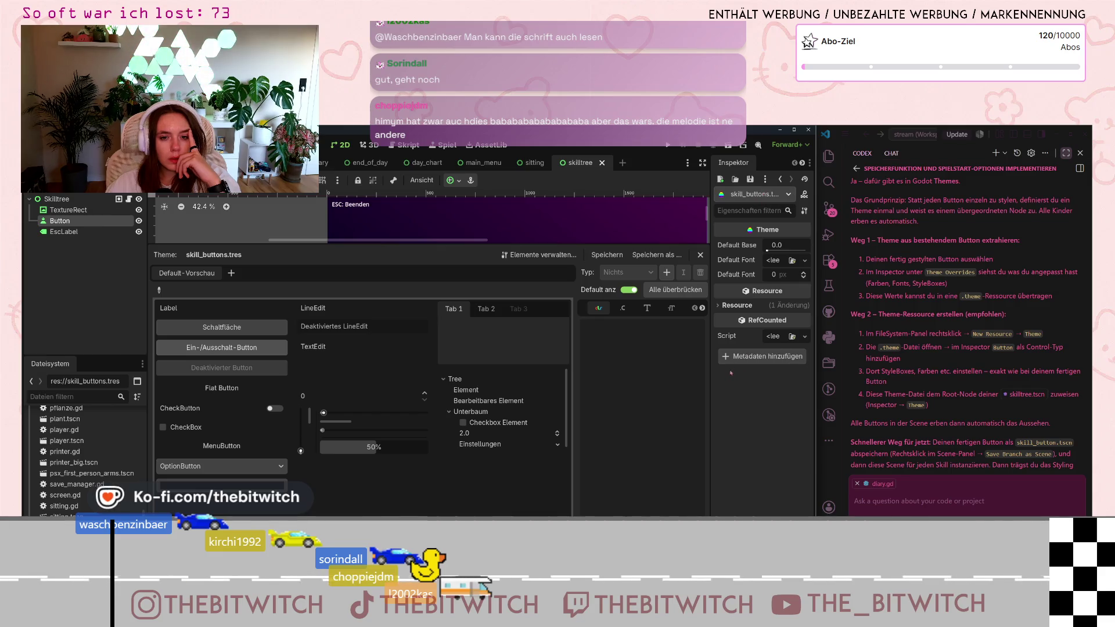
Expand the Resource category to show Local to Scene, Path and Name.
click(723, 305)
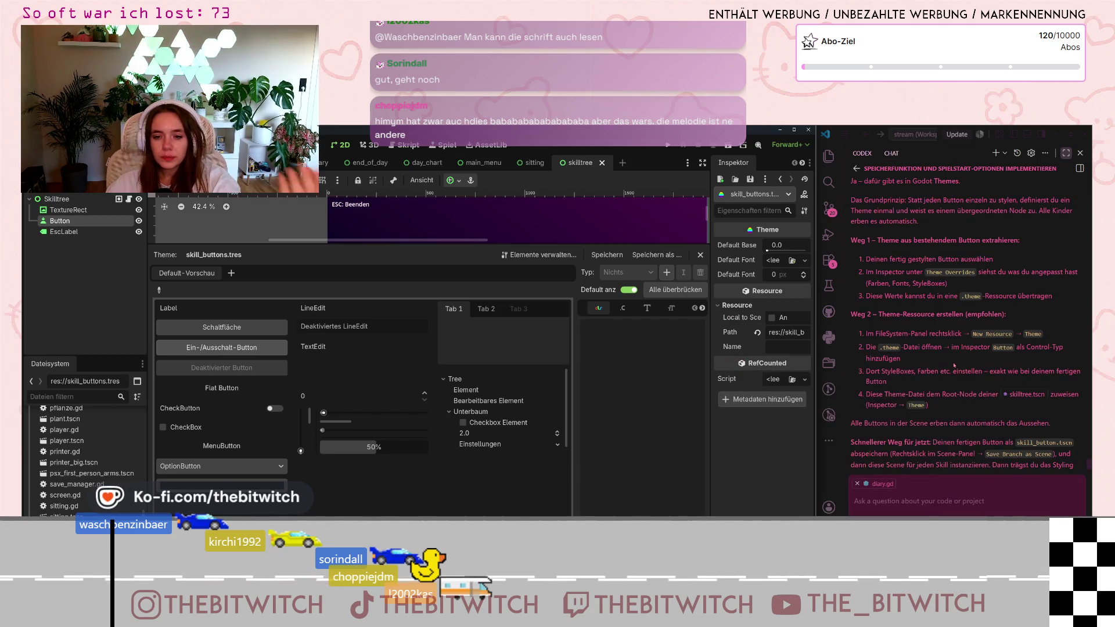
click(951, 368)
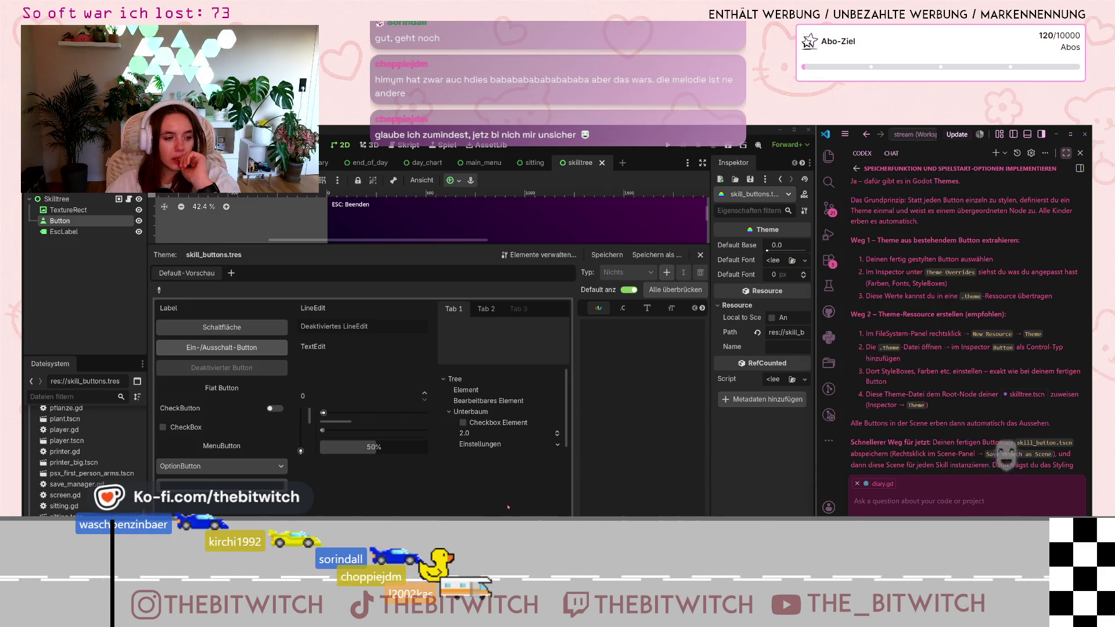
scroll(87, 458, down, 2)
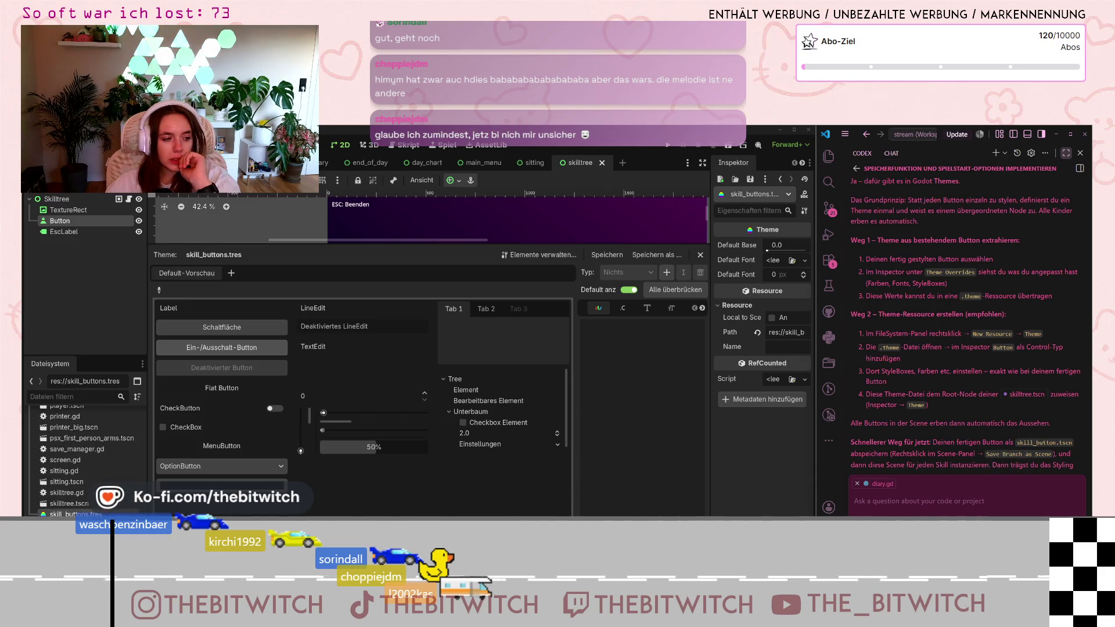
Open the Theme class reference from the Create Resource dialog's 'theme' search result.
right_click(93, 526)
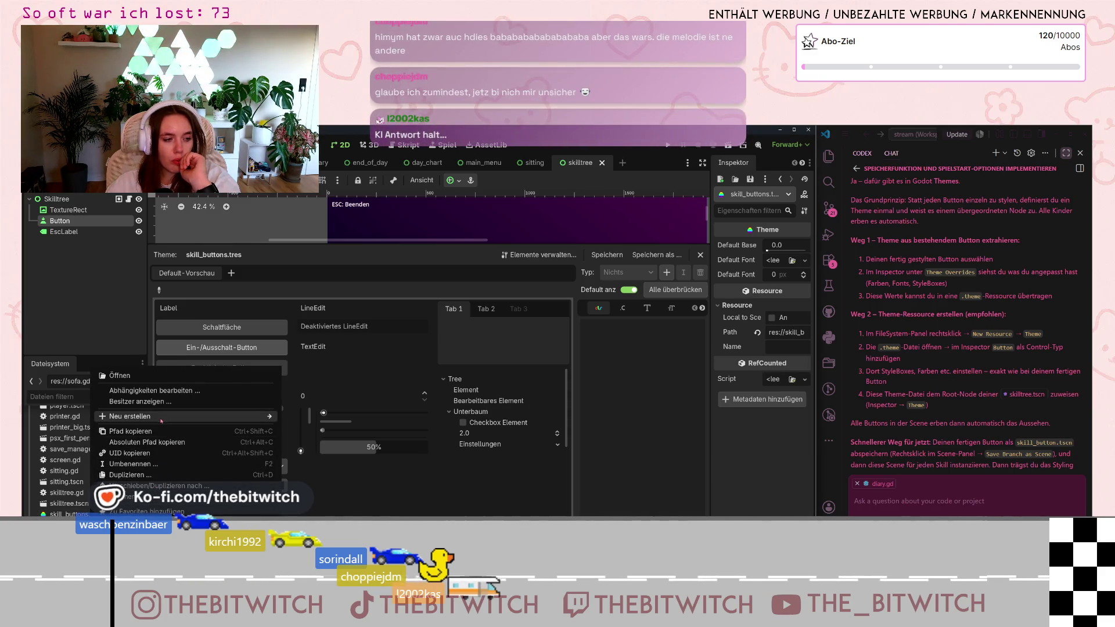
mouse_move(161, 419)
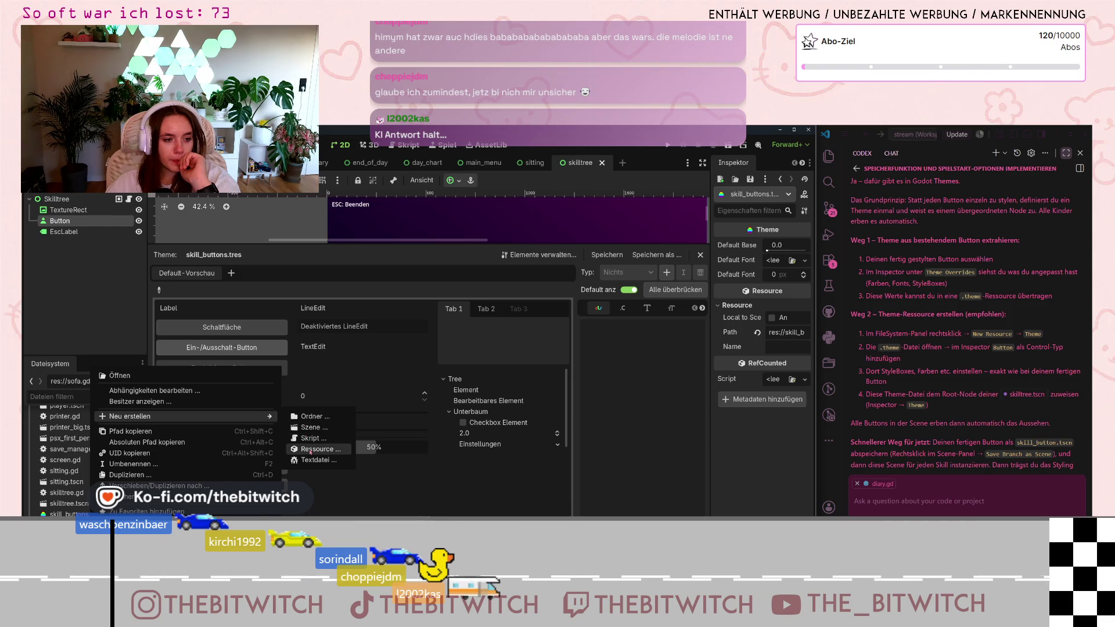
click(294, 451)
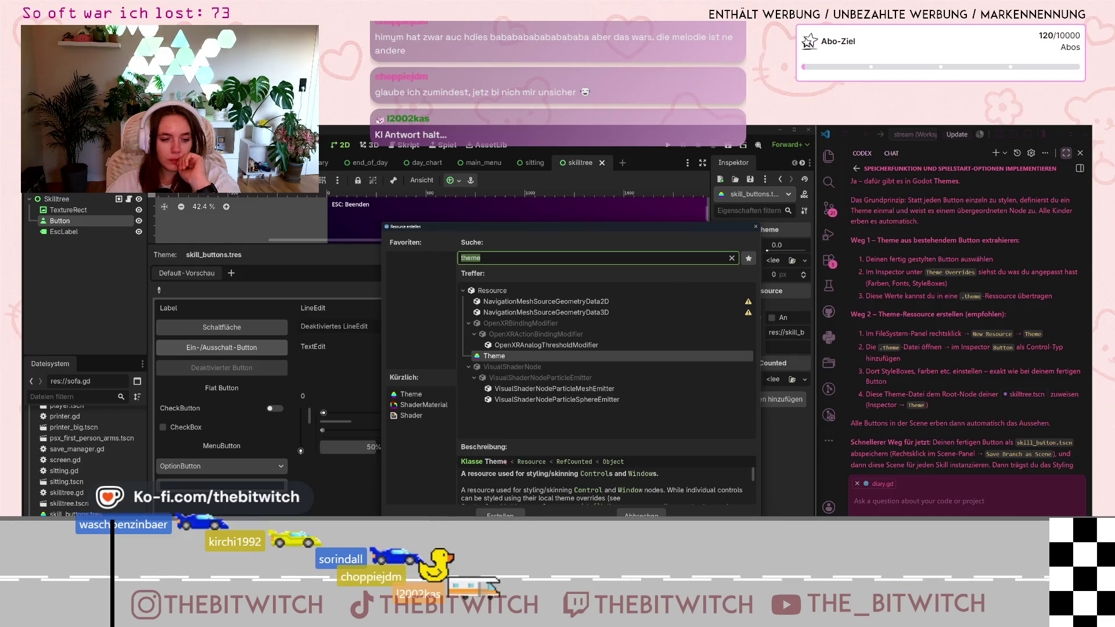
scroll(712, 491, down, 2)
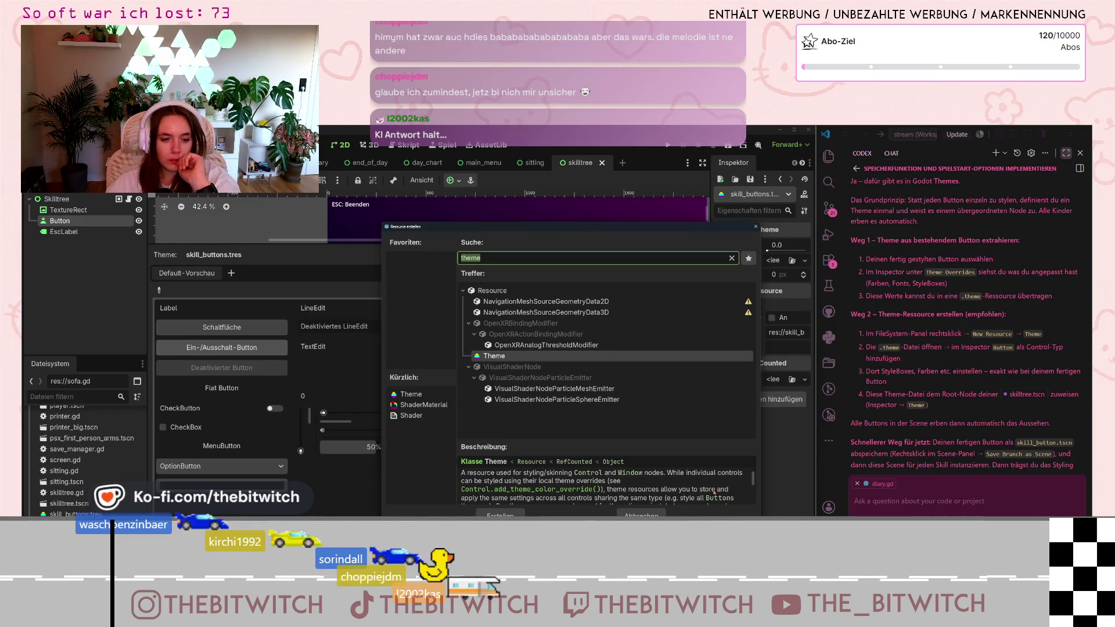
click(756, 228)
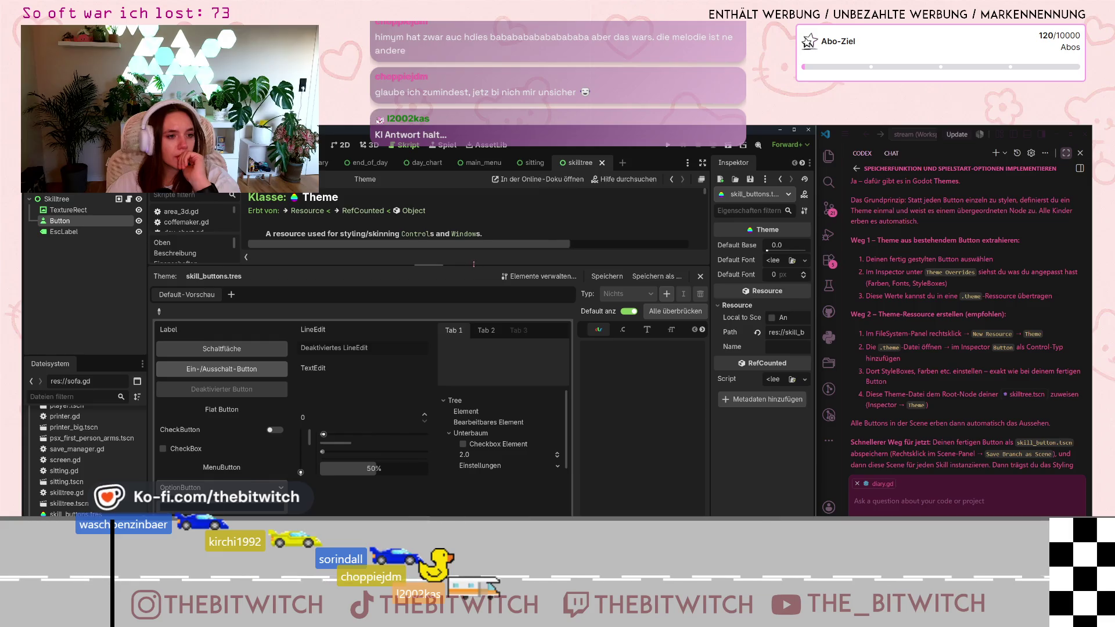
Read the Theme description, then jump to the Control class docs at size_flags_vertical.
drag(474, 265, 450, 408)
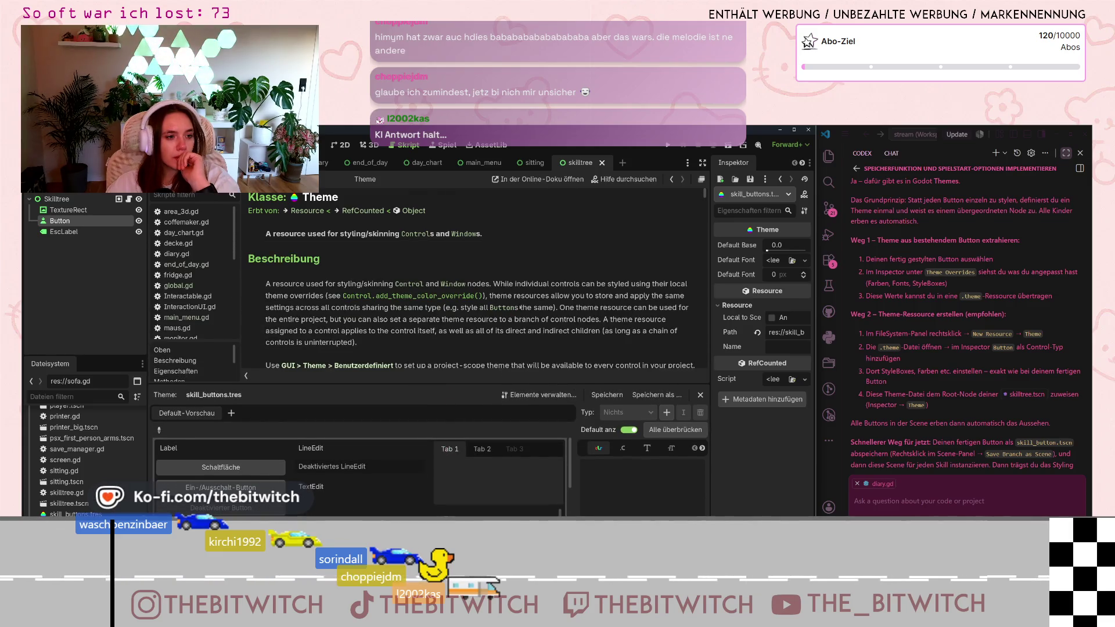
scroll(523, 312, down, 1)
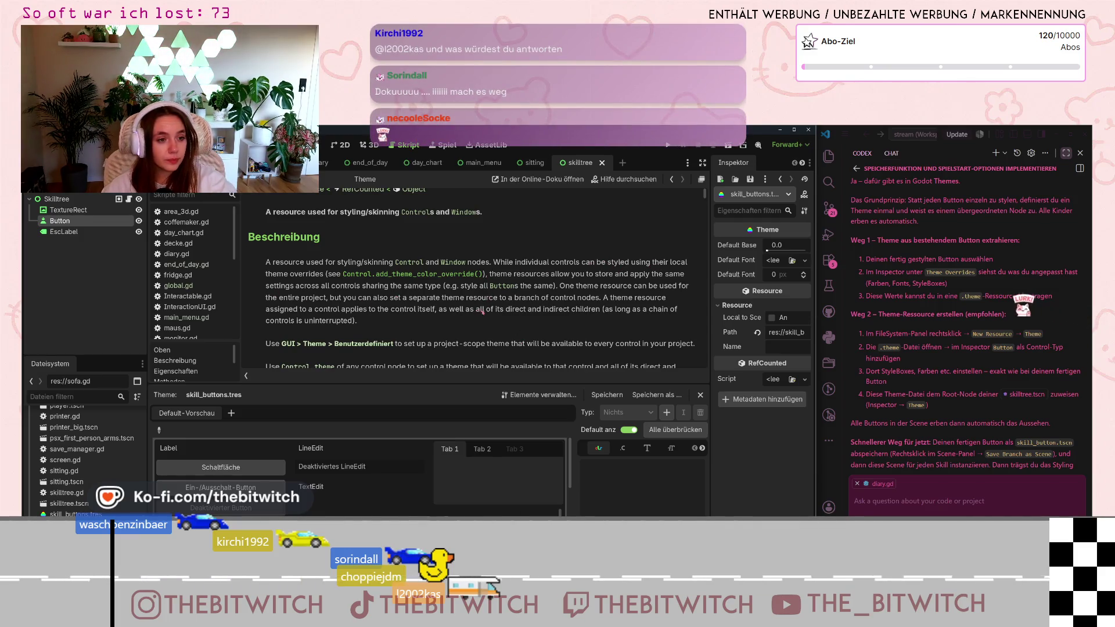
scroll(479, 298, down, 1)
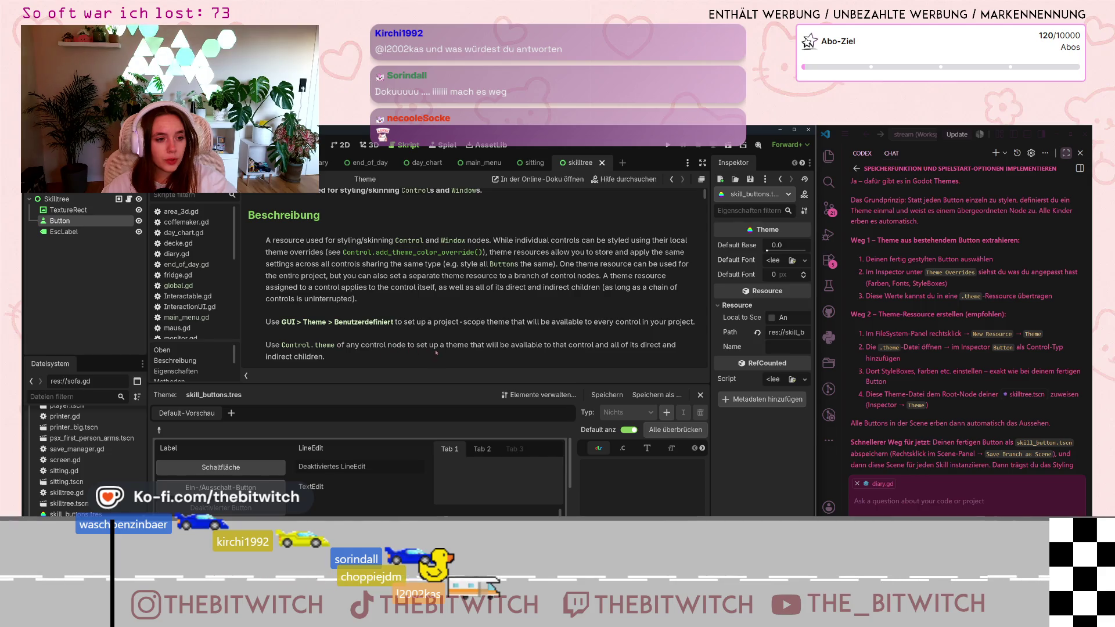
scroll(436, 352, down, 1)
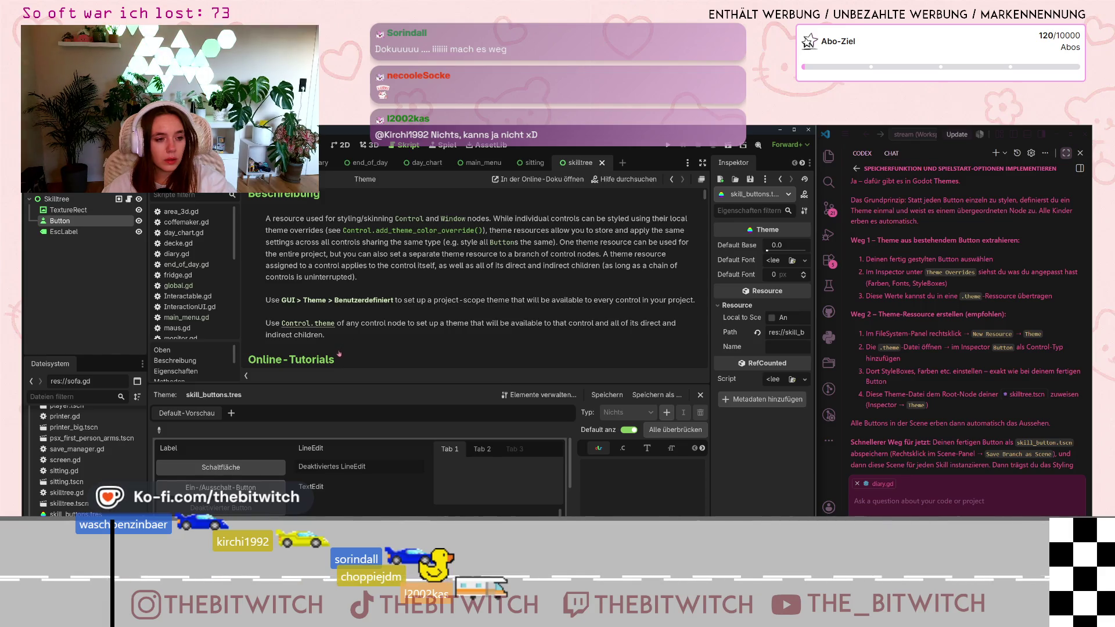
key(alt+Left)
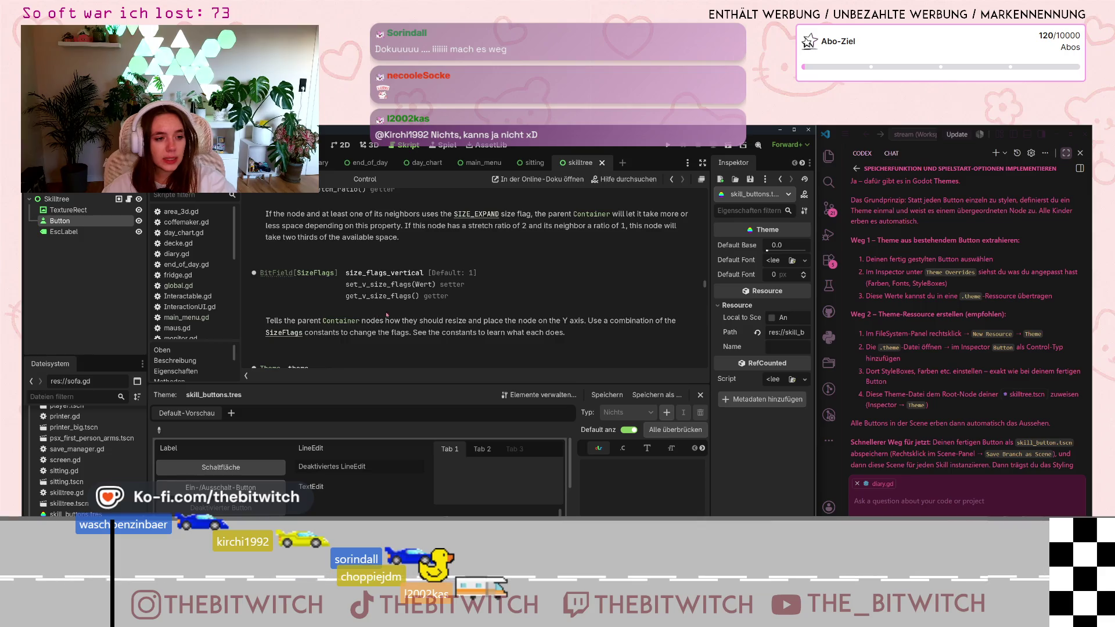